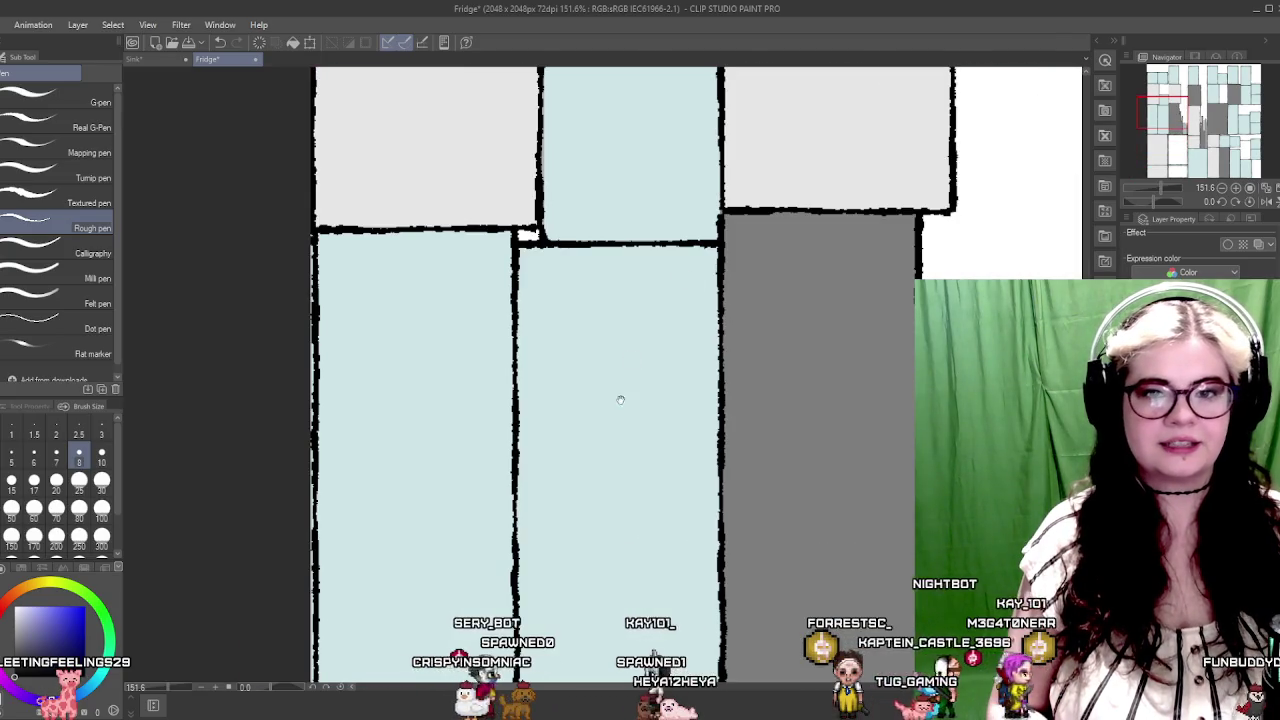
# Step: Outline the tall grey building's edge in thick black and fill its top solid black
pyautogui.moveTo(620, 400)
pyautogui.mouseDown()
pyautogui.moveTo(757, 320)
pyautogui.moveTo(752, 355)
pyautogui.mouseUp()
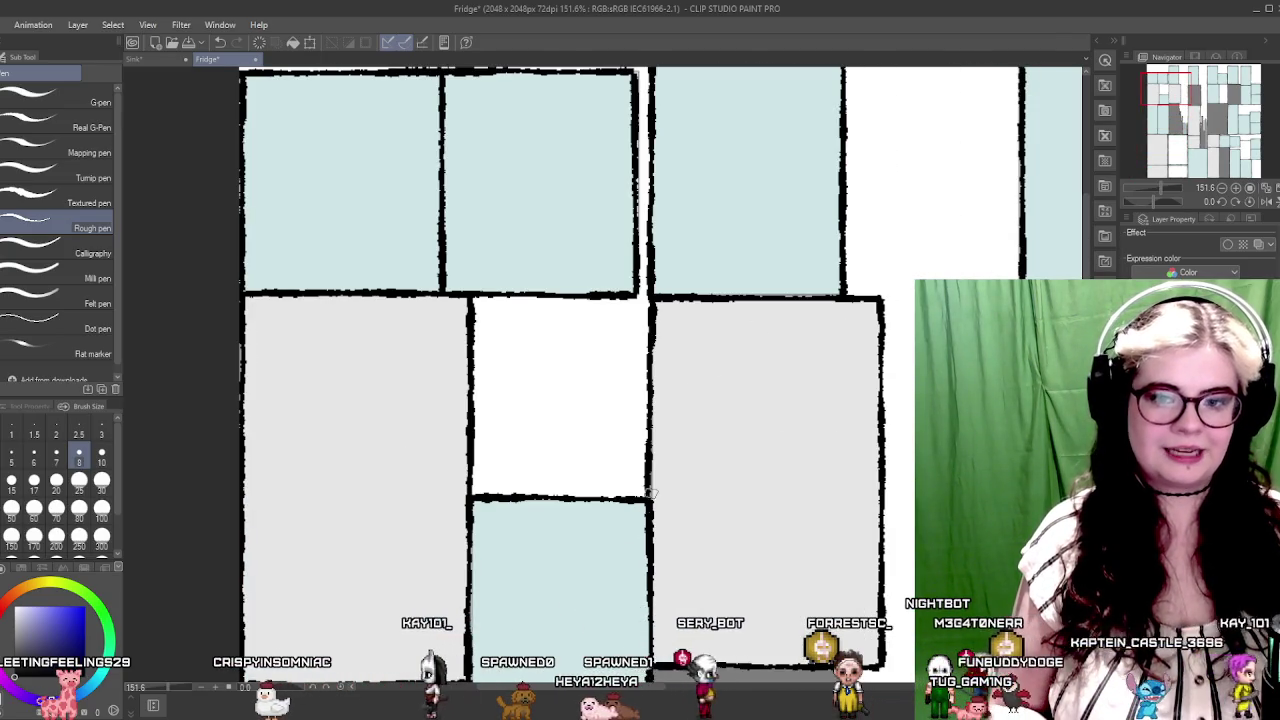
pyautogui.moveTo(584, 240)
pyautogui.mouseDown()
pyautogui.moveTo(706, 394)
pyautogui.moveTo(663, 440)
pyautogui.moveTo(597, 457)
pyautogui.moveTo(734, 517)
pyautogui.moveTo(766, 517)
pyautogui.moveTo(689, 565)
pyautogui.moveTo(760, 386)
pyautogui.moveTo(714, 291)
pyautogui.moveTo(720, 317)
pyautogui.mouseUp()
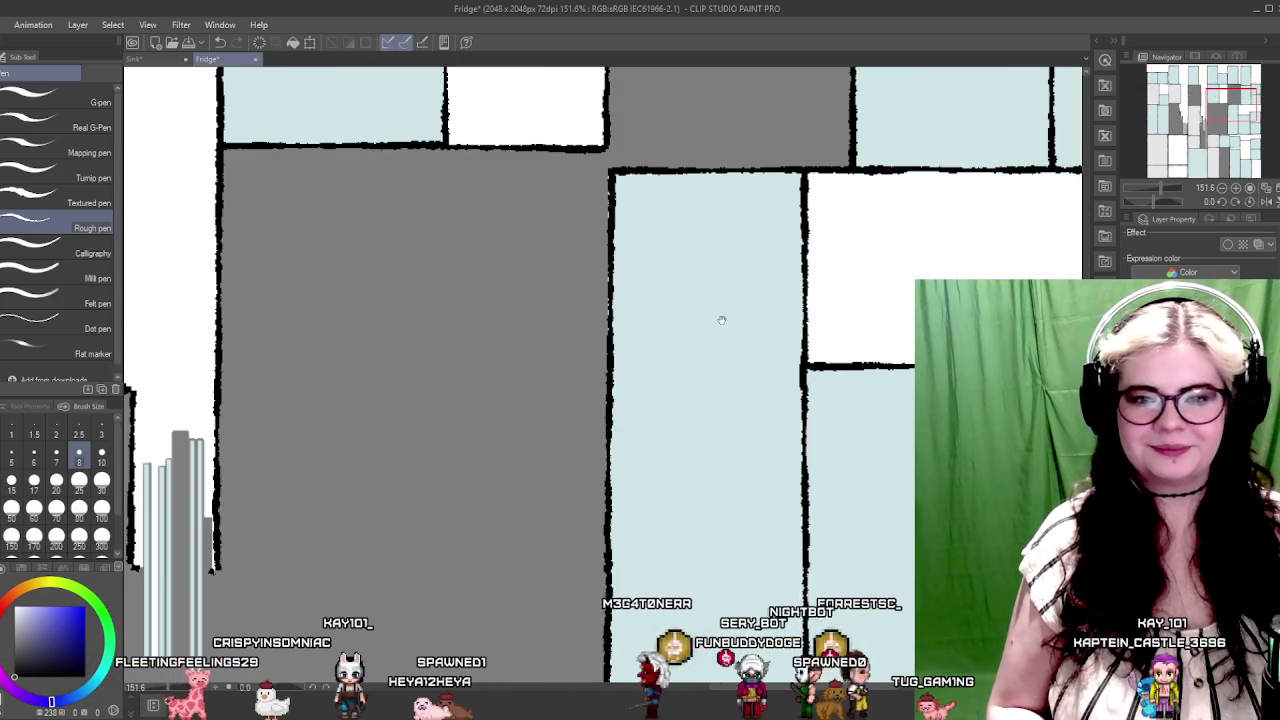
pyautogui.moveTo(685, 371); pyautogui.dragTo(708, 185)
pyautogui.moveTo(500, 330); pyautogui.dragTo(743, 273)
pyautogui.moveTo(643, 623); pyautogui.dragTo(686, 409)
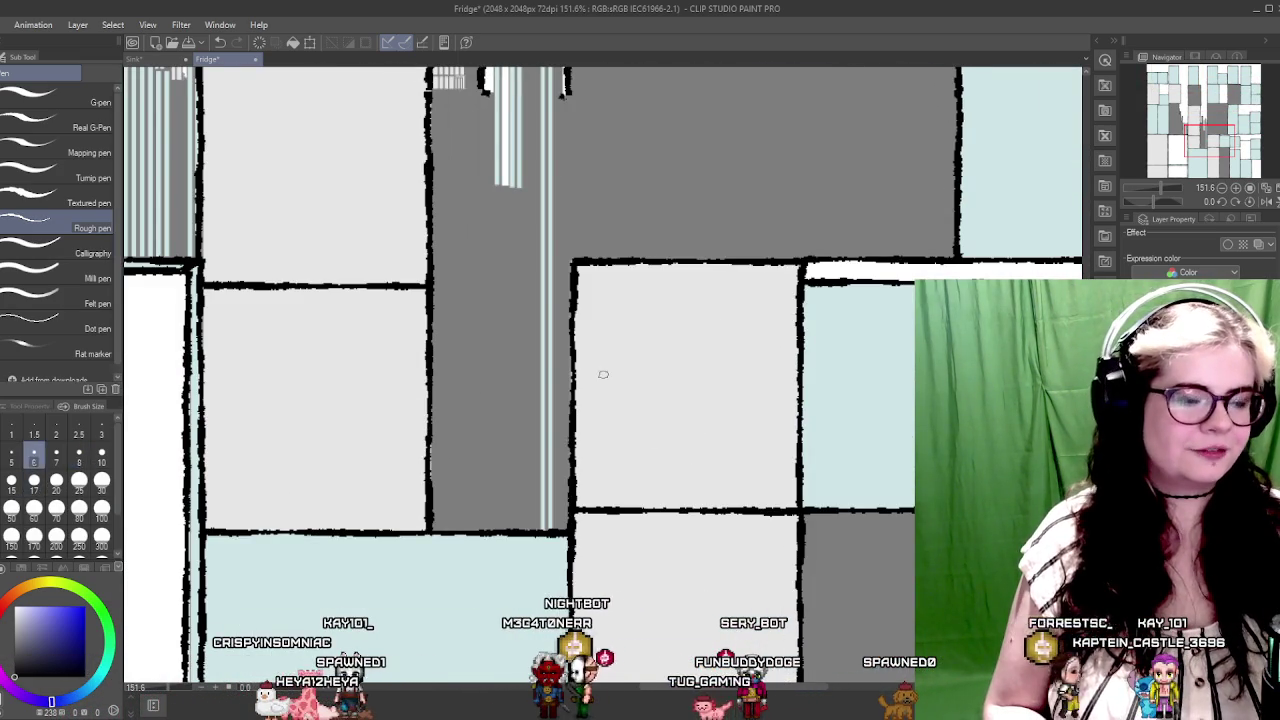
pyautogui.moveTo(436, 496); pyautogui.dragTo(475, 488)
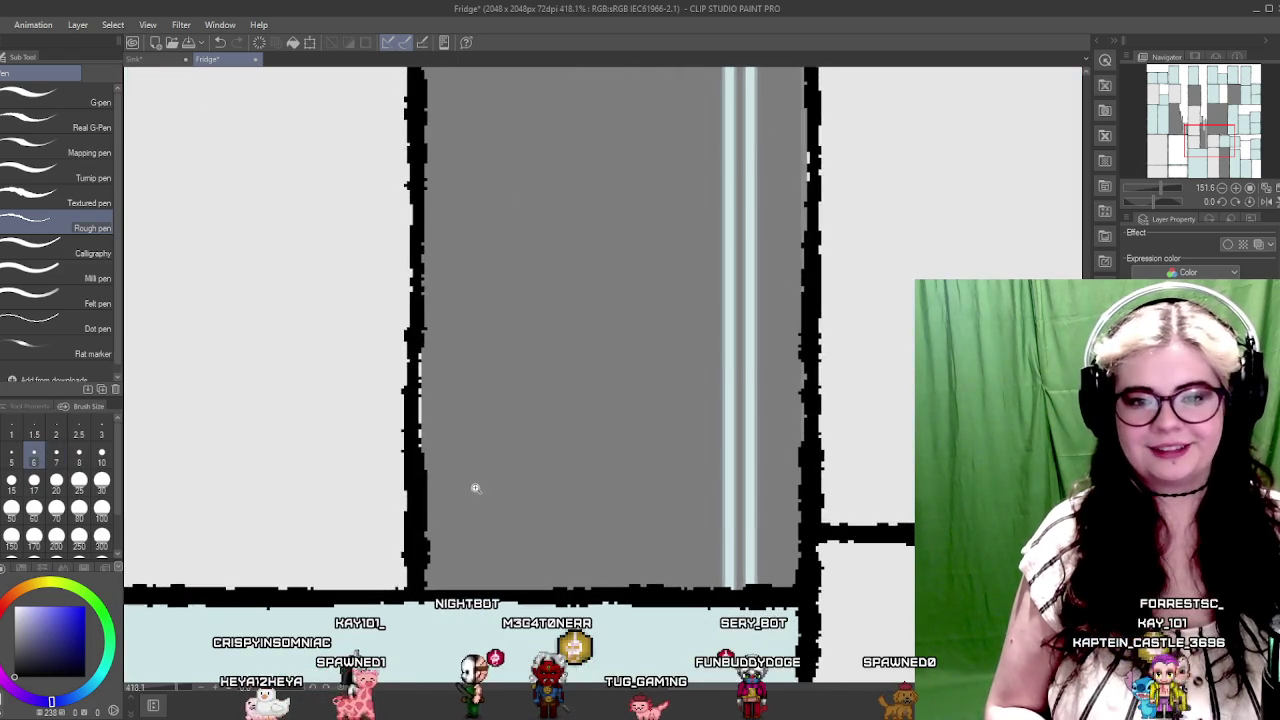
pyautogui.moveTo(616, 377); pyautogui.dragTo(623, 555)
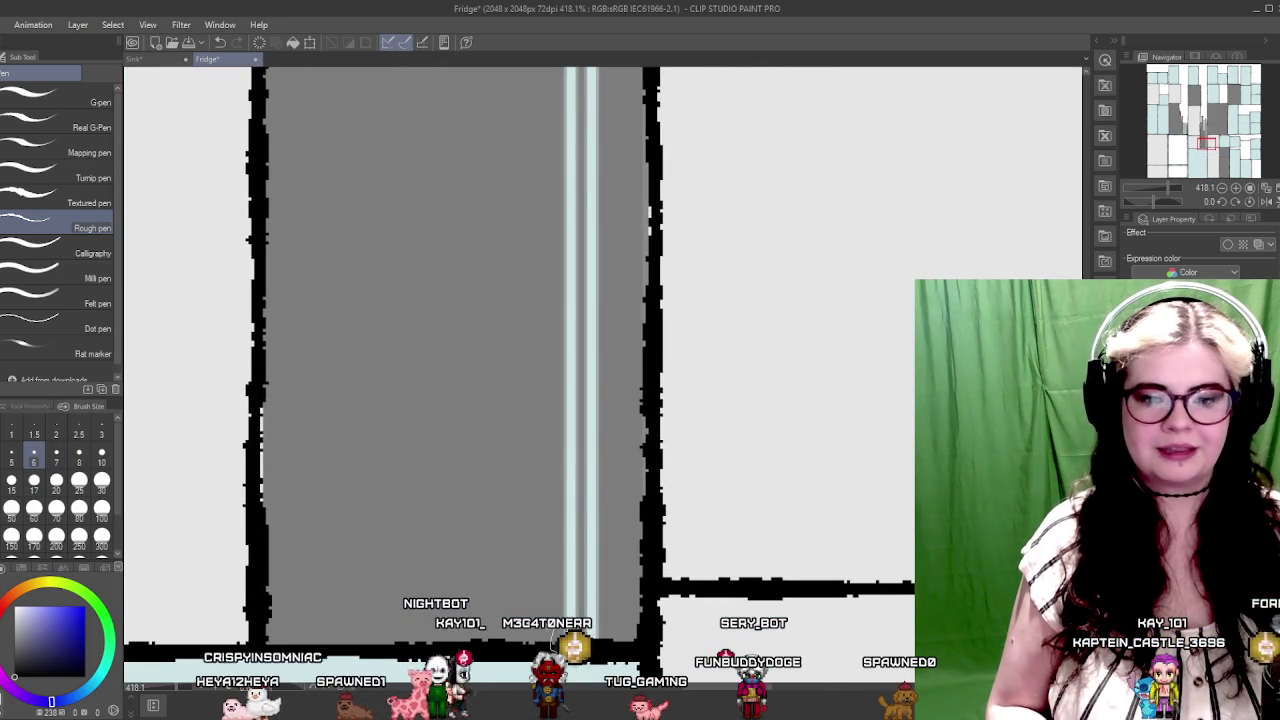
pyautogui.scroll(10, 466, 540)
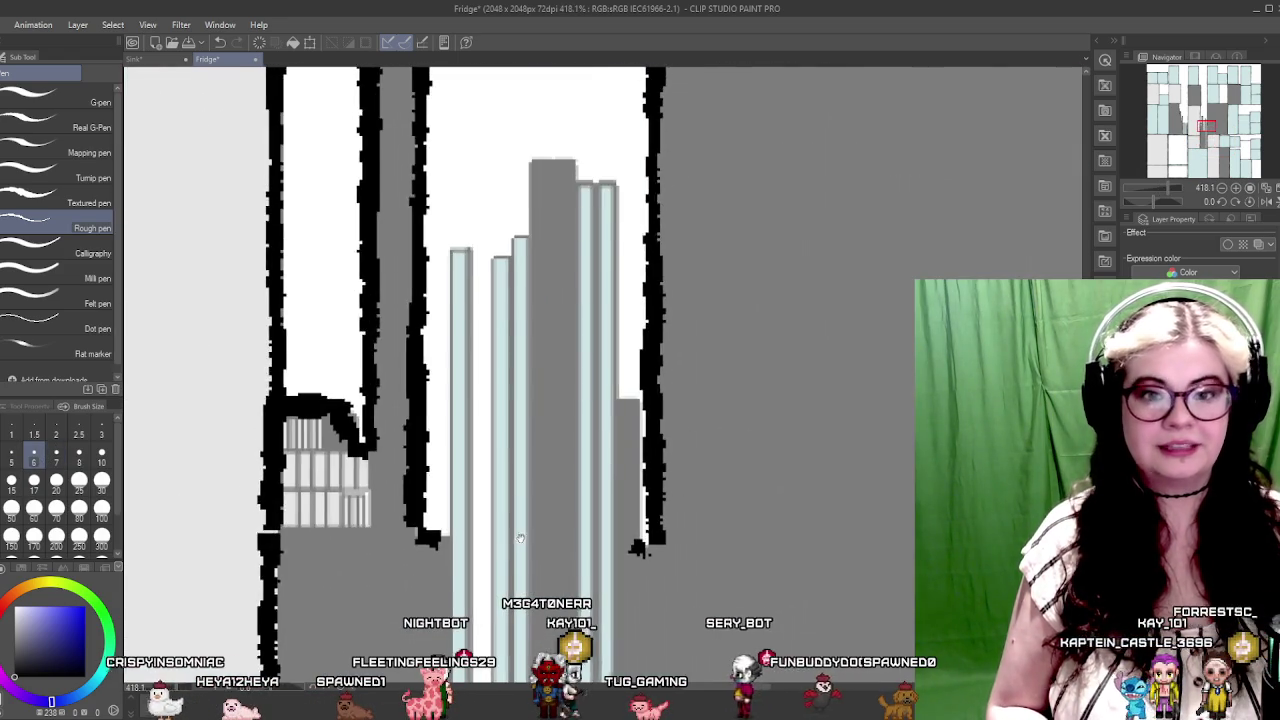
pyautogui.moveTo(520, 538); pyautogui.dragTo(515, 633)
pyautogui.moveTo(570, 598); pyautogui.dragTo(567, 258)
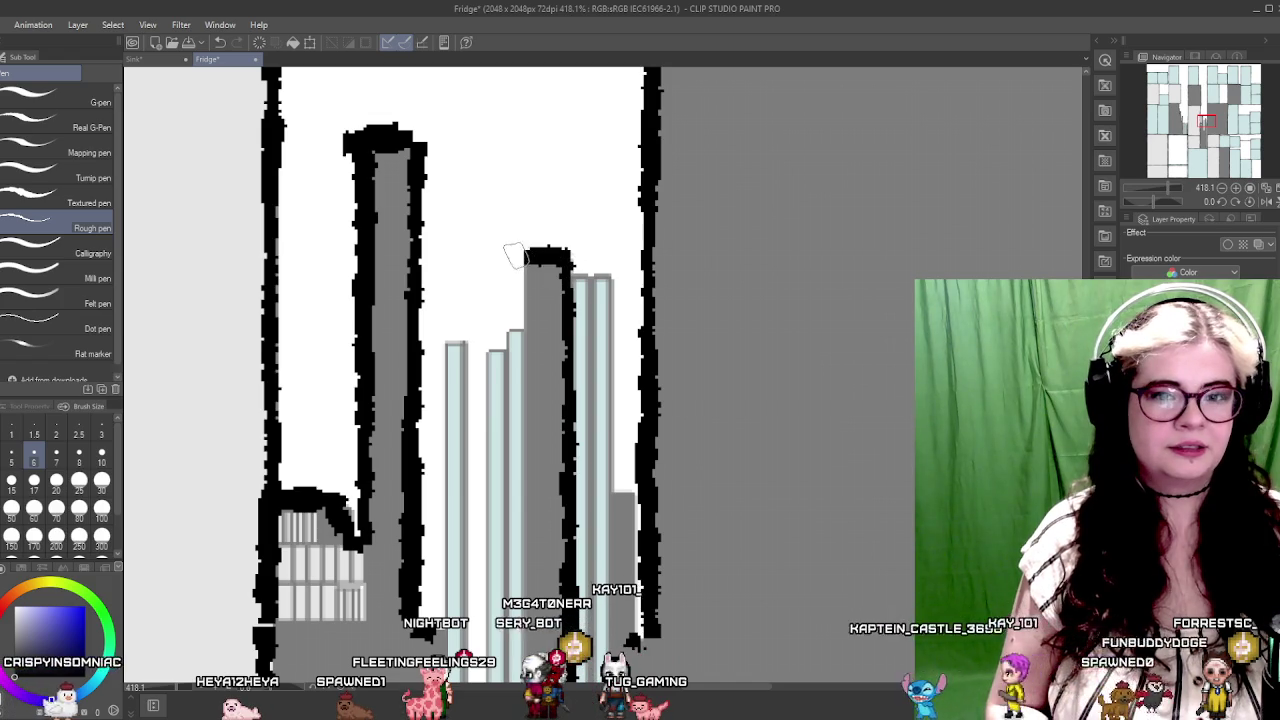
pyautogui.moveTo(563, 258); pyautogui.dragTo(512, 256)
# Step: Outline the grey column's top and right edge in black, then zoom out to the block layout
pyautogui.scroll(-5, 538, 558)
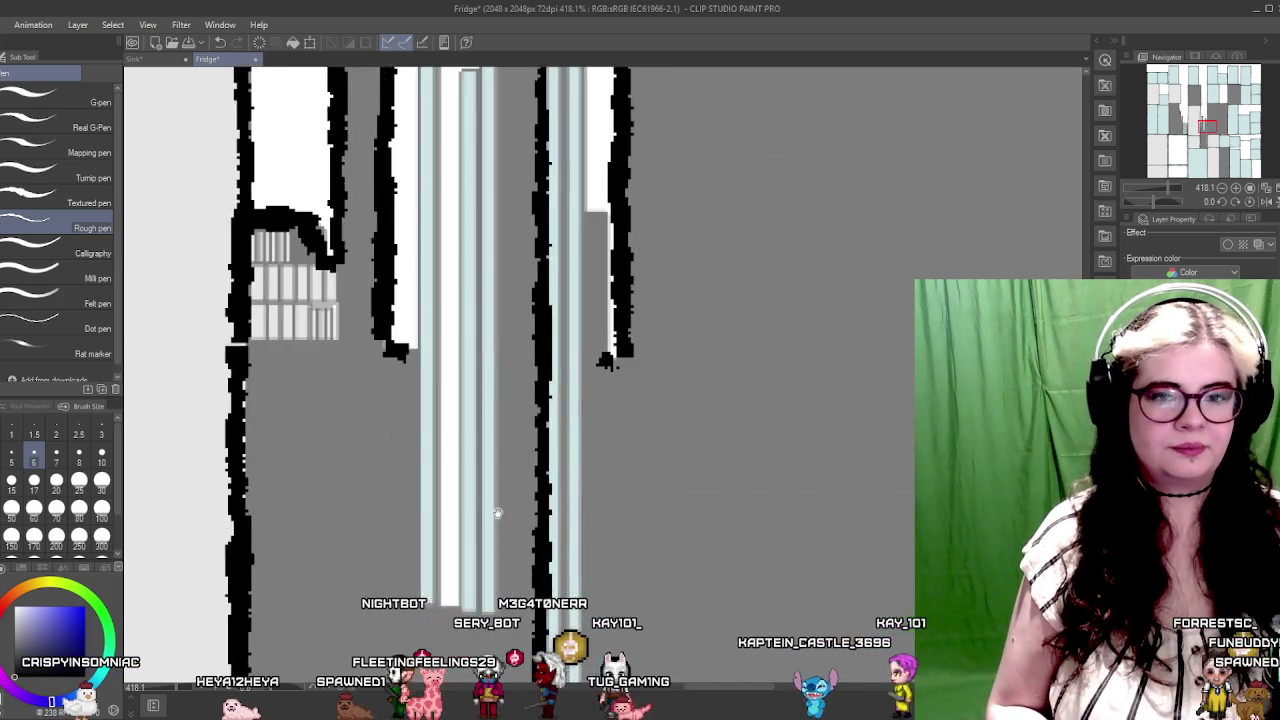
pyautogui.scroll(-5, 510, 450)
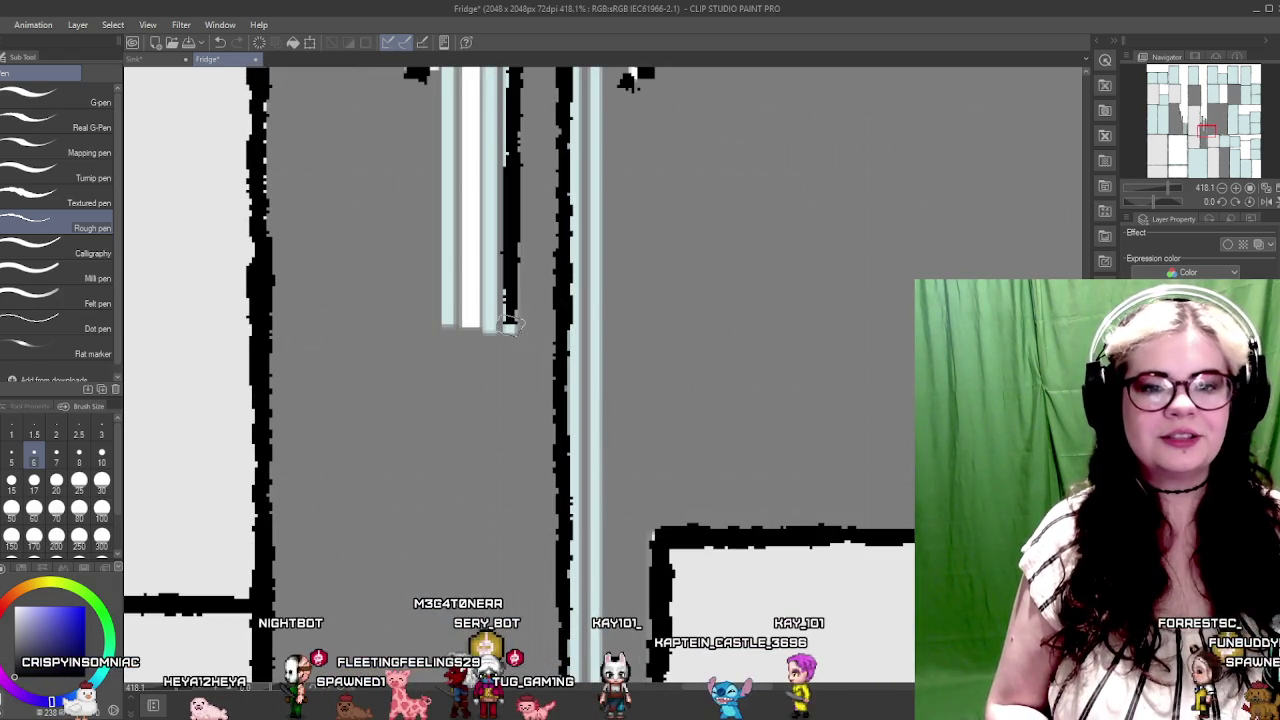
pyautogui.moveTo(512, 330); pyautogui.dragTo(442, 334)
pyautogui.scroll(2, 404, 362)
pyautogui.scroll(1, 404, 362)
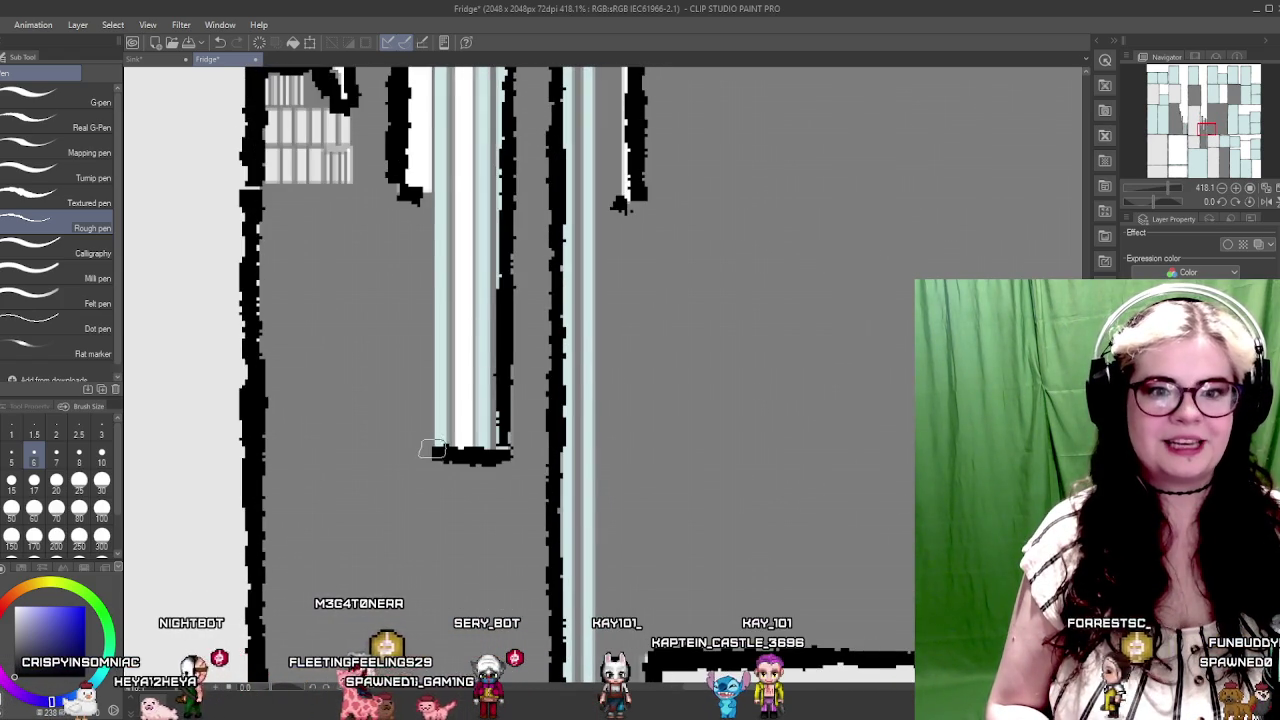
pyautogui.scroll(5, 429, 296)
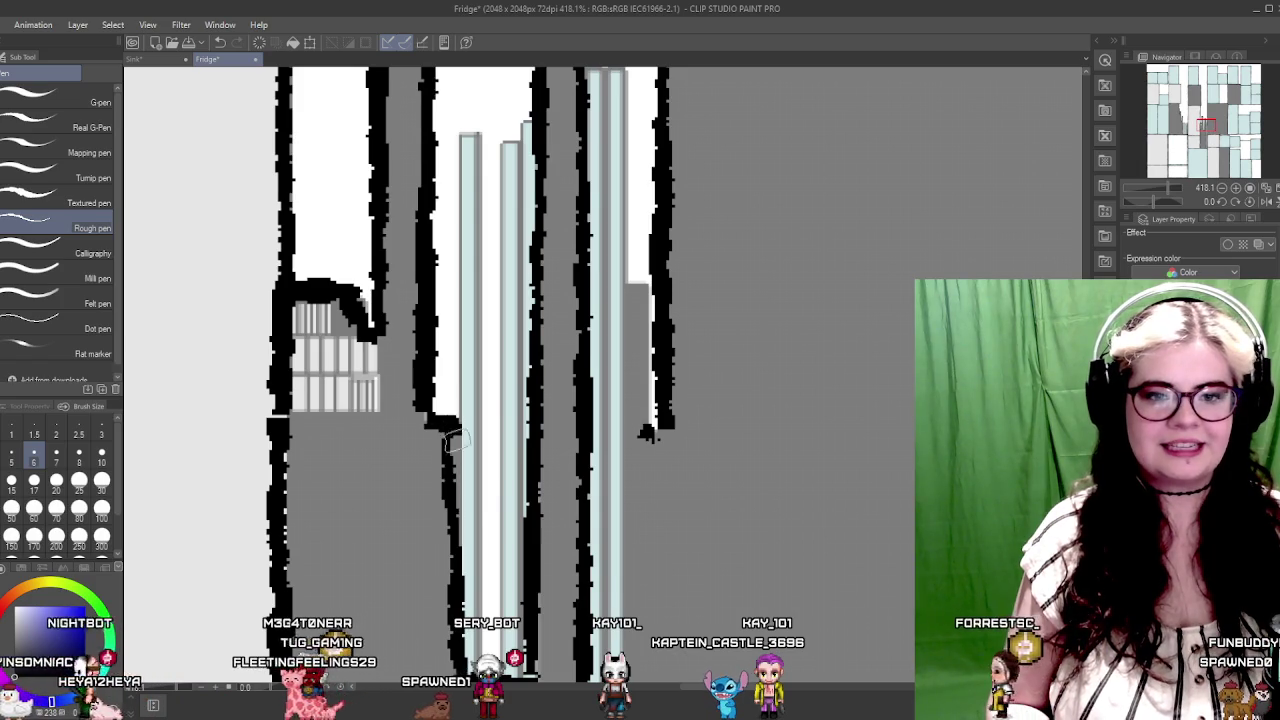
pyautogui.scroll(5, 476, 329)
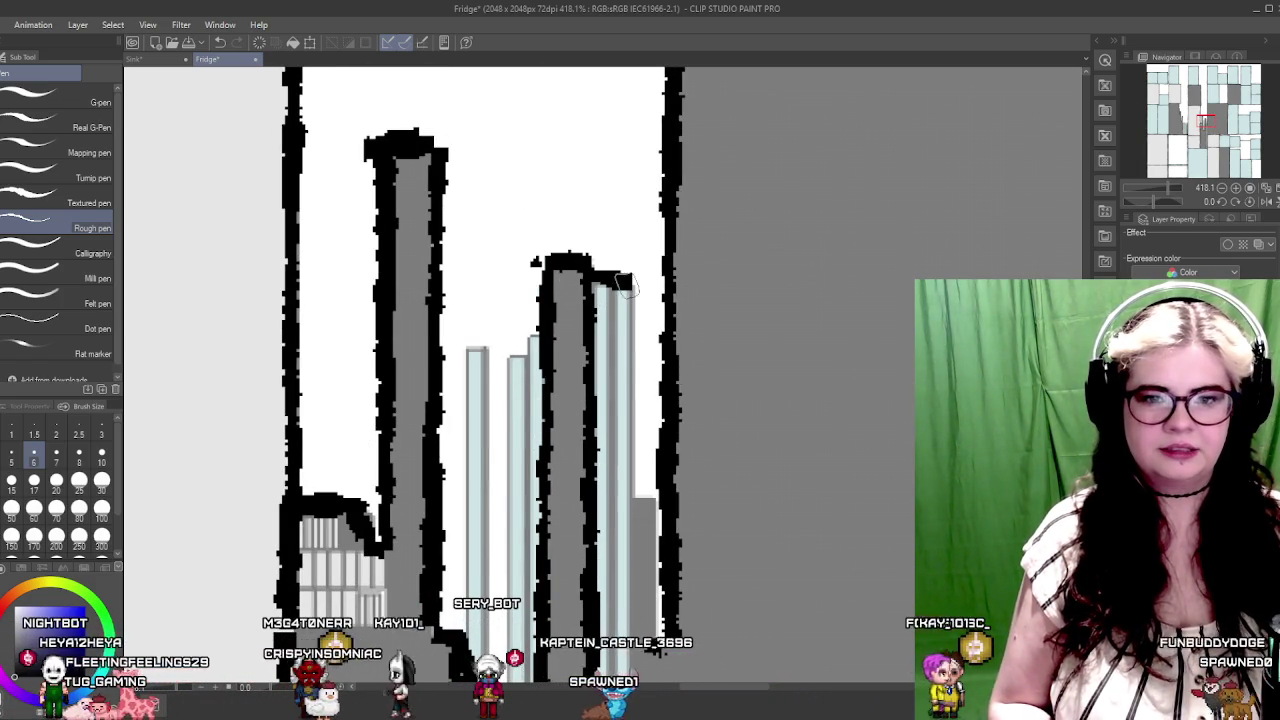
pyautogui.moveTo(584, 268)
pyautogui.mouseDown()
pyautogui.moveTo(636, 508)
pyautogui.moveTo(656, 490)
pyautogui.mouseUp()
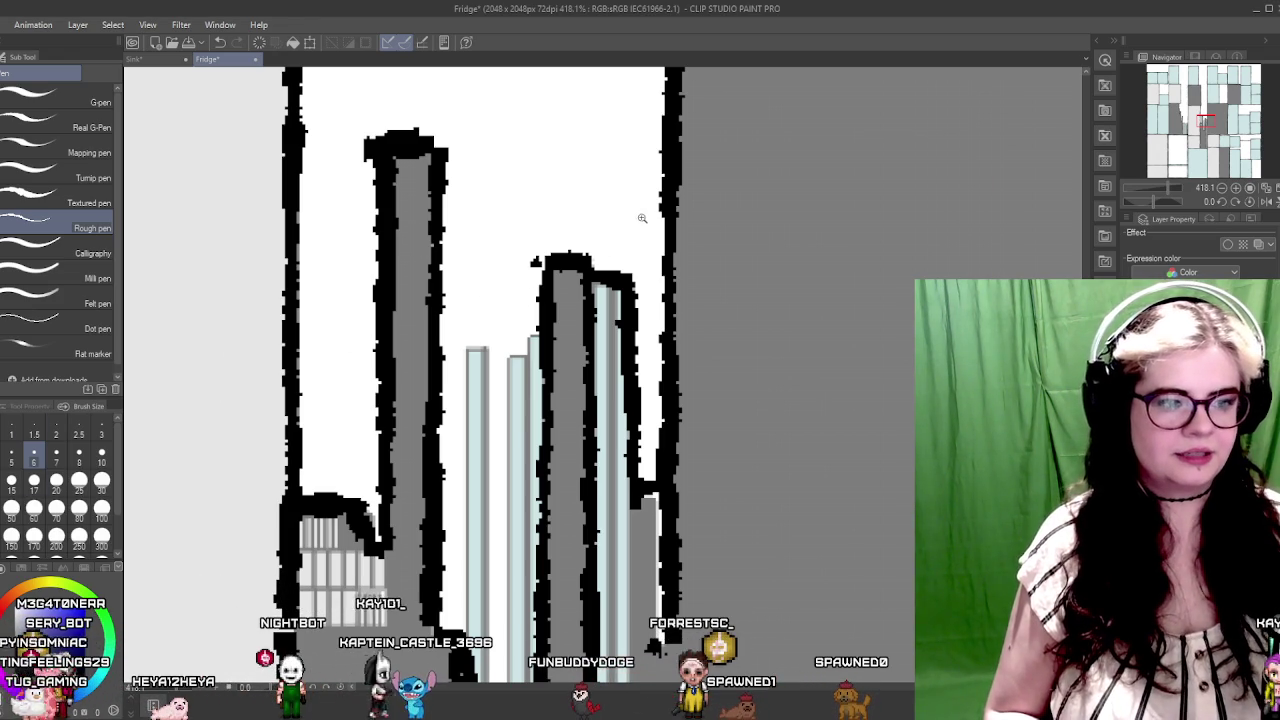
pyautogui.moveTo(642, 218); pyautogui.dragTo(482, 270)
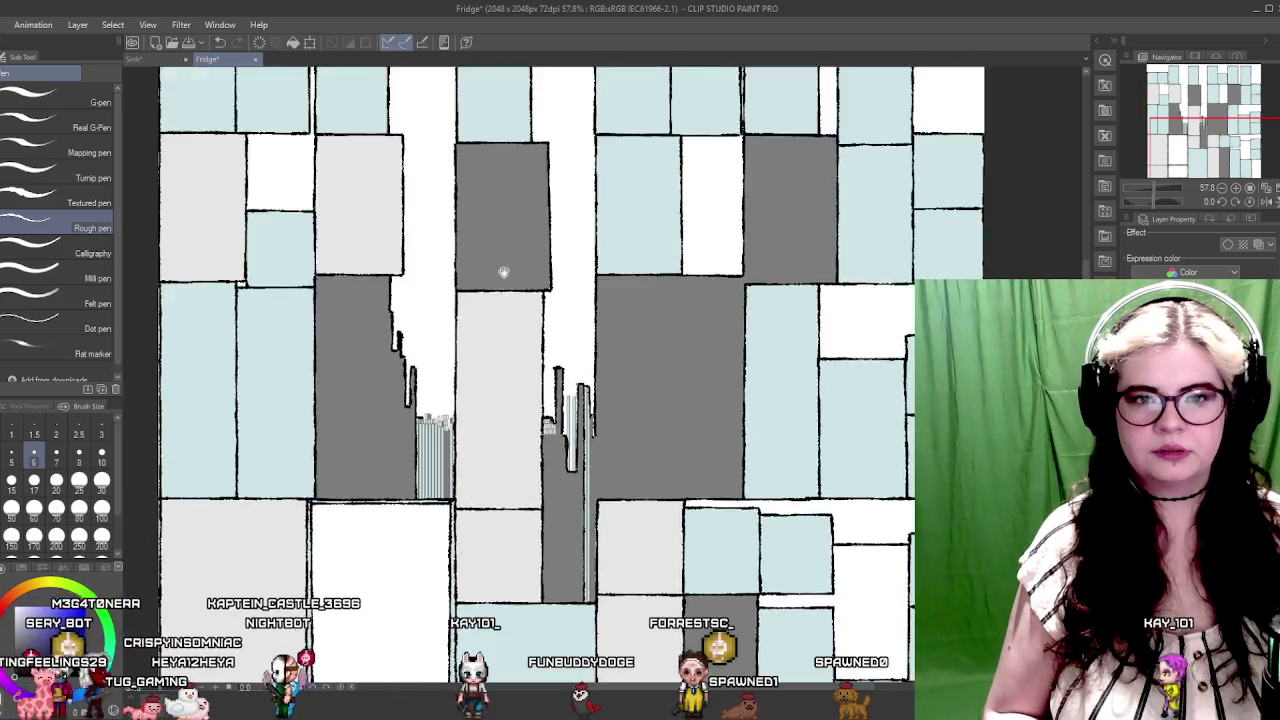
# Step: Retrace the thin pillar's vertical edge beside the striped building with a thicker, darker stroke
pyautogui.moveTo(482, 459); pyautogui.dragTo(506, 437)
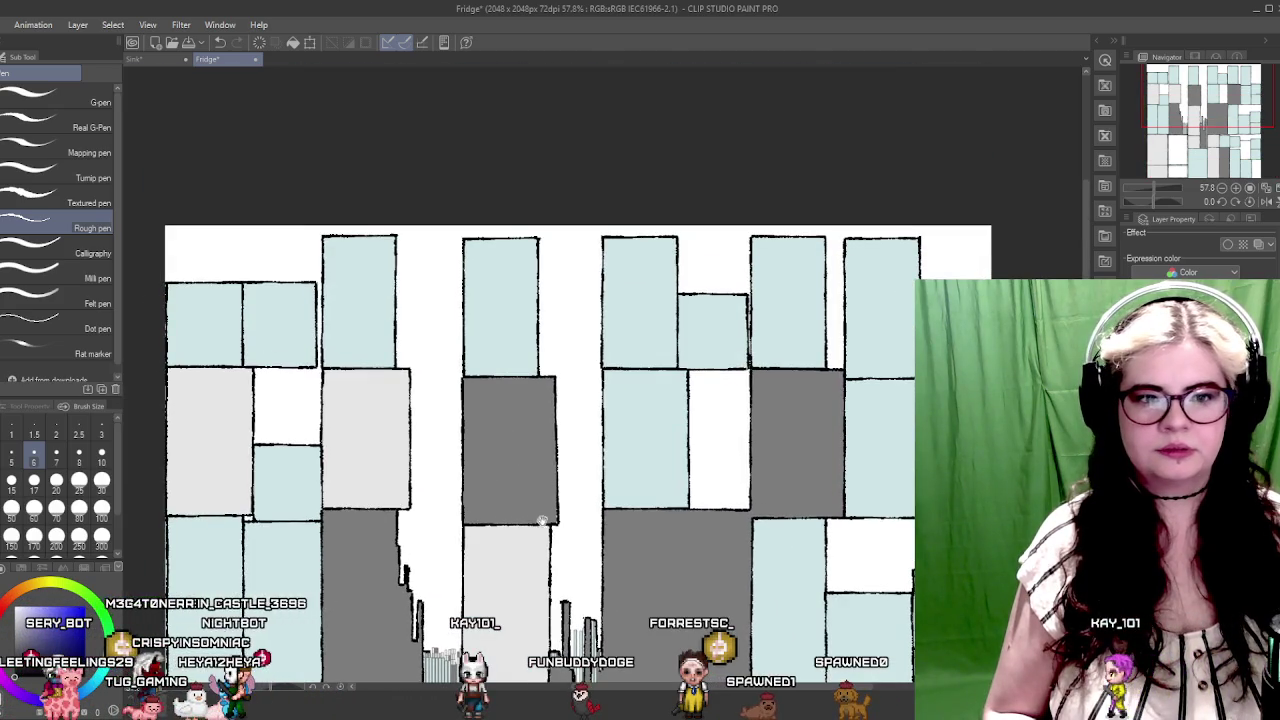
pyautogui.moveTo(541, 520)
pyautogui.mouseDown()
pyautogui.moveTo(466, 391)
pyautogui.moveTo(523, 386)
pyautogui.moveTo(617, 411)
pyautogui.mouseUp()
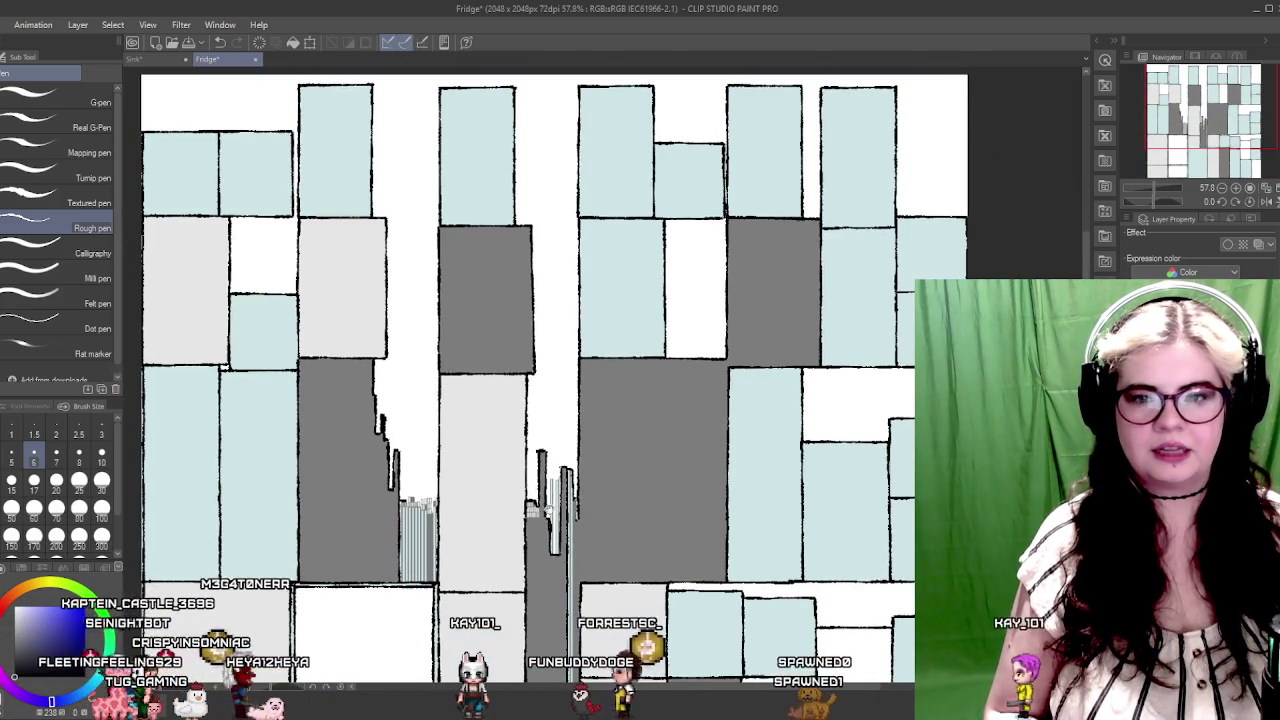
pyautogui.moveTo(531, 508)
pyautogui.mouseDown()
pyautogui.moveTo(429, 414)
pyautogui.moveTo(484, 415)
pyautogui.moveTo(423, 391)
pyautogui.moveTo(381, 312)
pyautogui.moveTo(462, 321)
pyautogui.mouseUp()
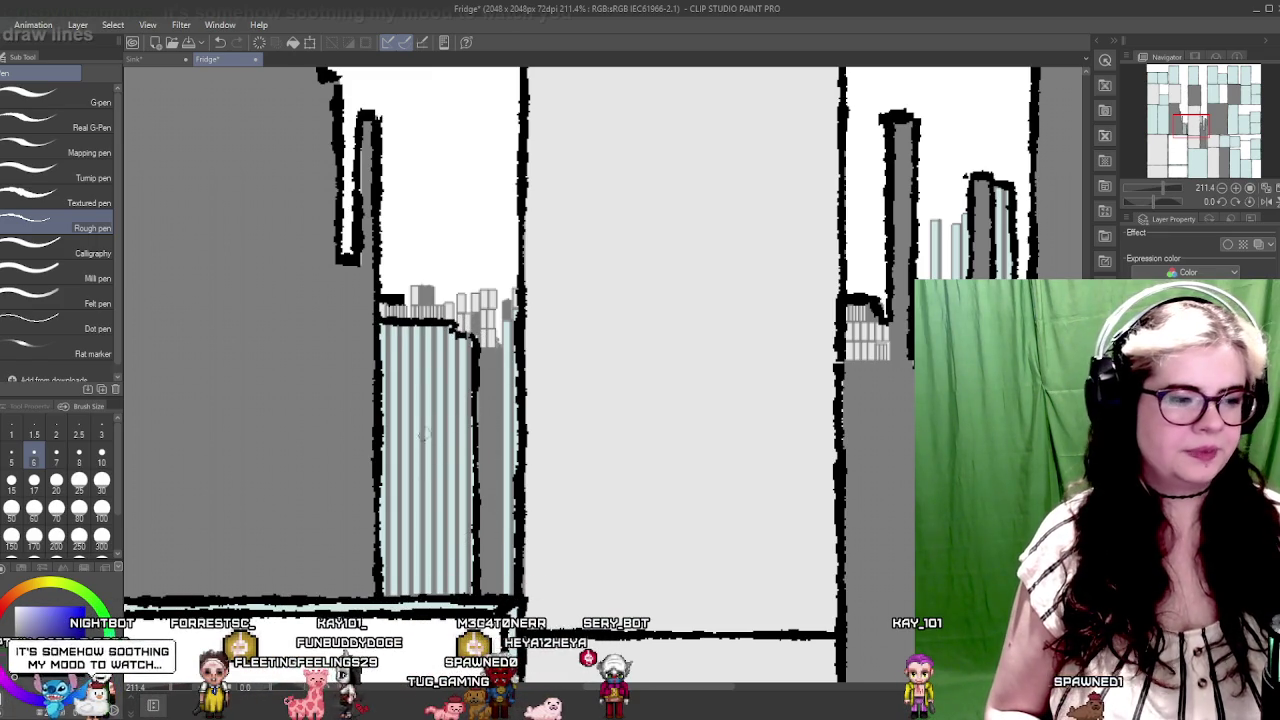
pyautogui.moveTo(346, 381); pyautogui.dragTo(450, 382)
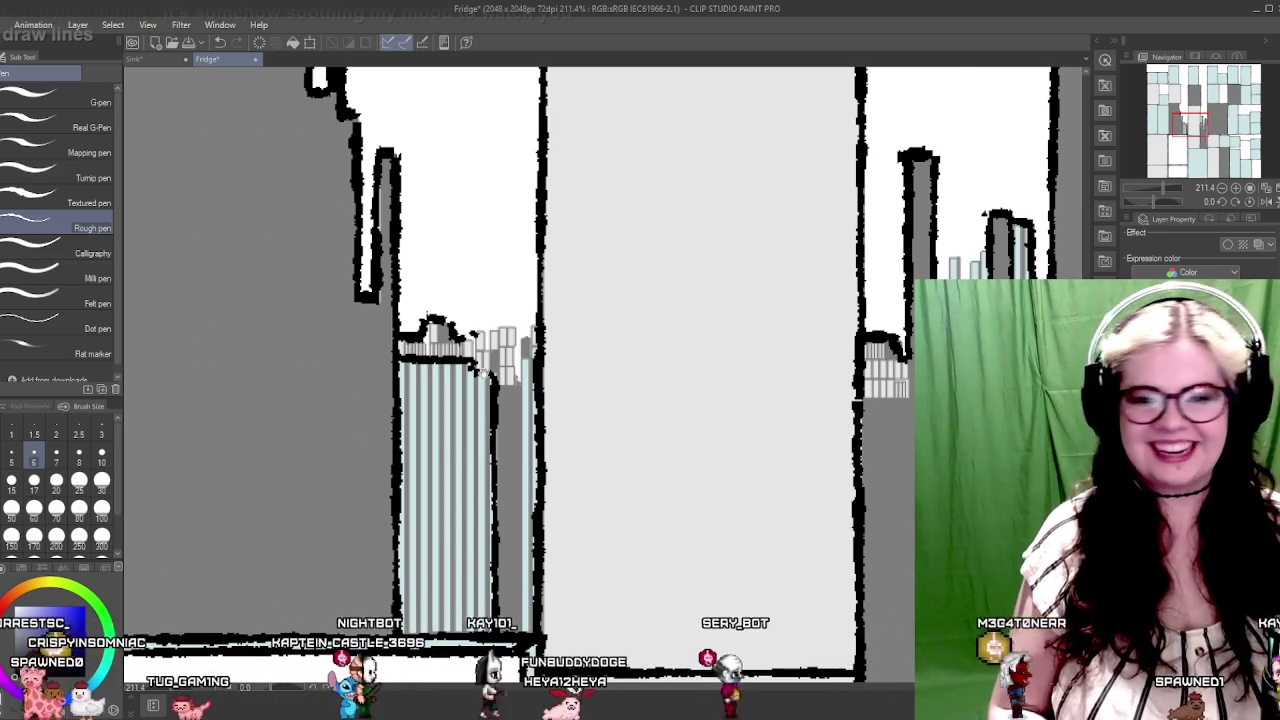
pyautogui.moveTo(545, 623)
pyautogui.mouseDown()
pyautogui.moveTo(568, 533)
pyautogui.moveTo(538, 375)
pyautogui.mouseUp()
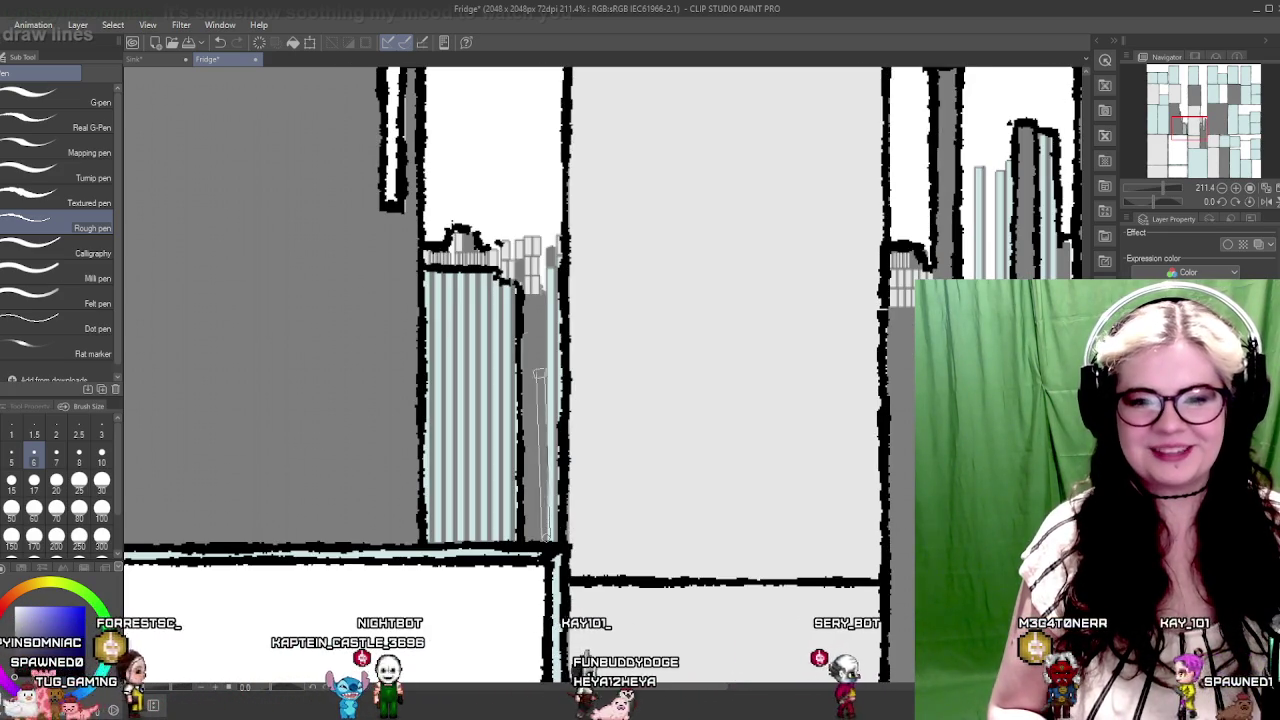
pyautogui.moveTo(545, 540); pyautogui.dragTo(540, 290)
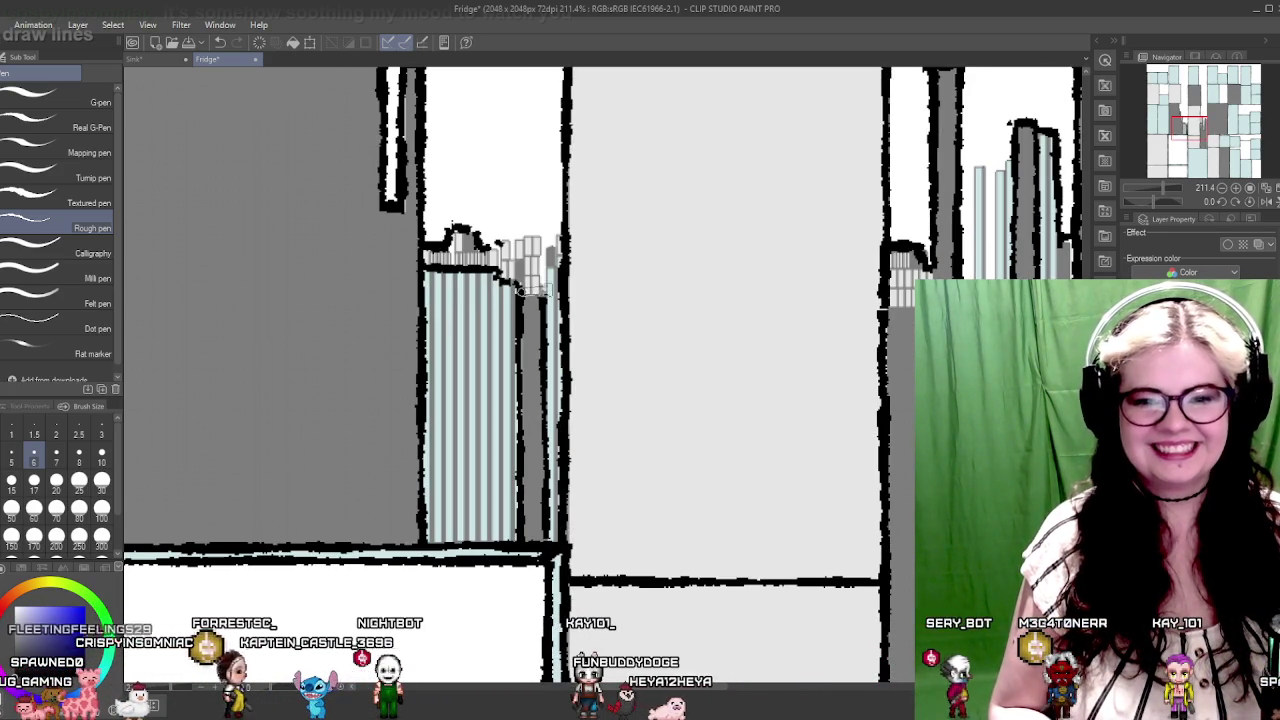
pyautogui.moveTo(625, 276); pyautogui.dragTo(408, 341)
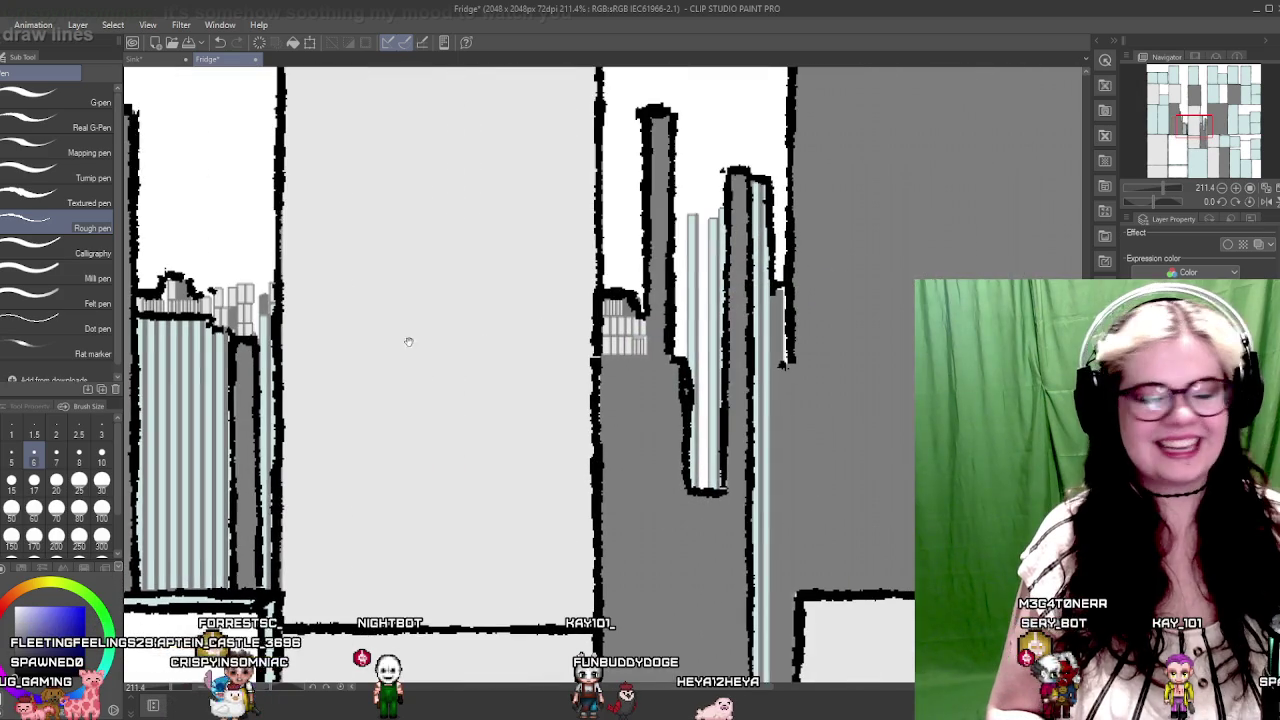
pyautogui.moveTo(558, 370)
pyautogui.mouseDown()
pyautogui.moveTo(724, 366)
pyautogui.moveTo(727, 252)
pyautogui.moveTo(717, 290)
pyautogui.moveTo(689, 259)
pyautogui.mouseUp()
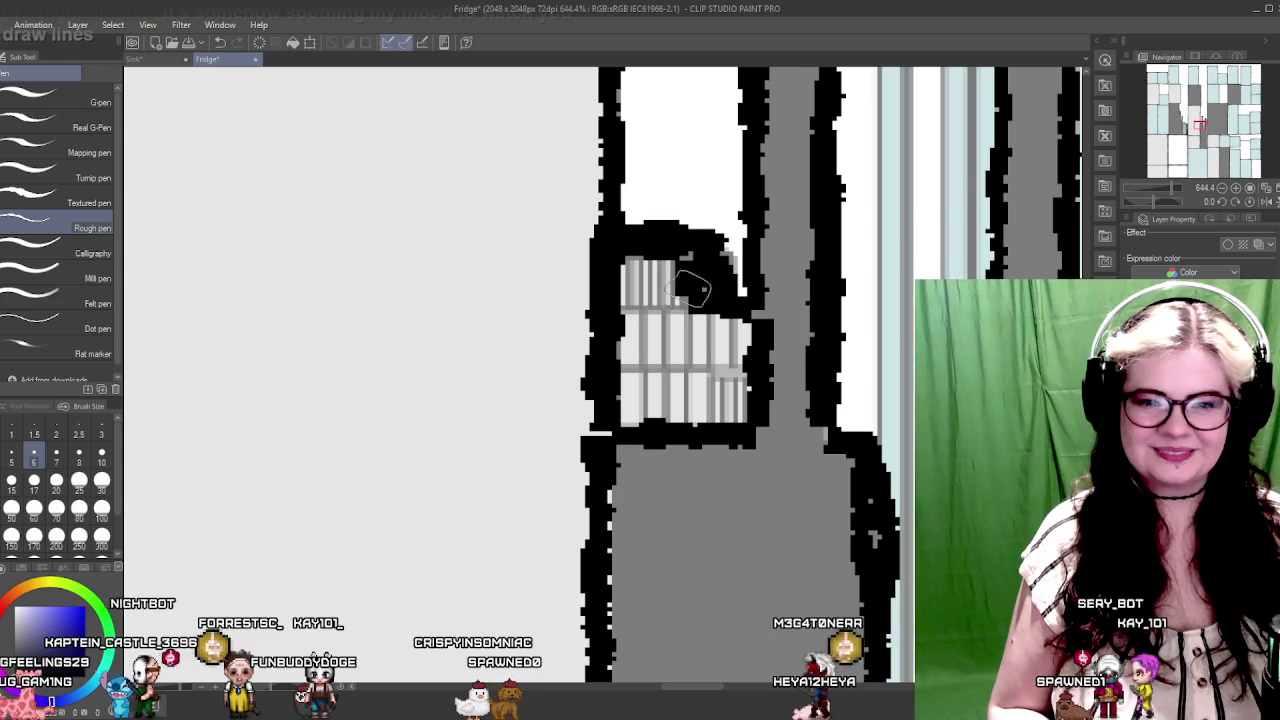
# Step: Ink black strokes along the narrow pale-blue striped tower's left edge and top
pyautogui.scroll(-3, 806, 290)
pyautogui.scroll(-2, 663, 266)
pyautogui.scroll(-2, 600, 350)
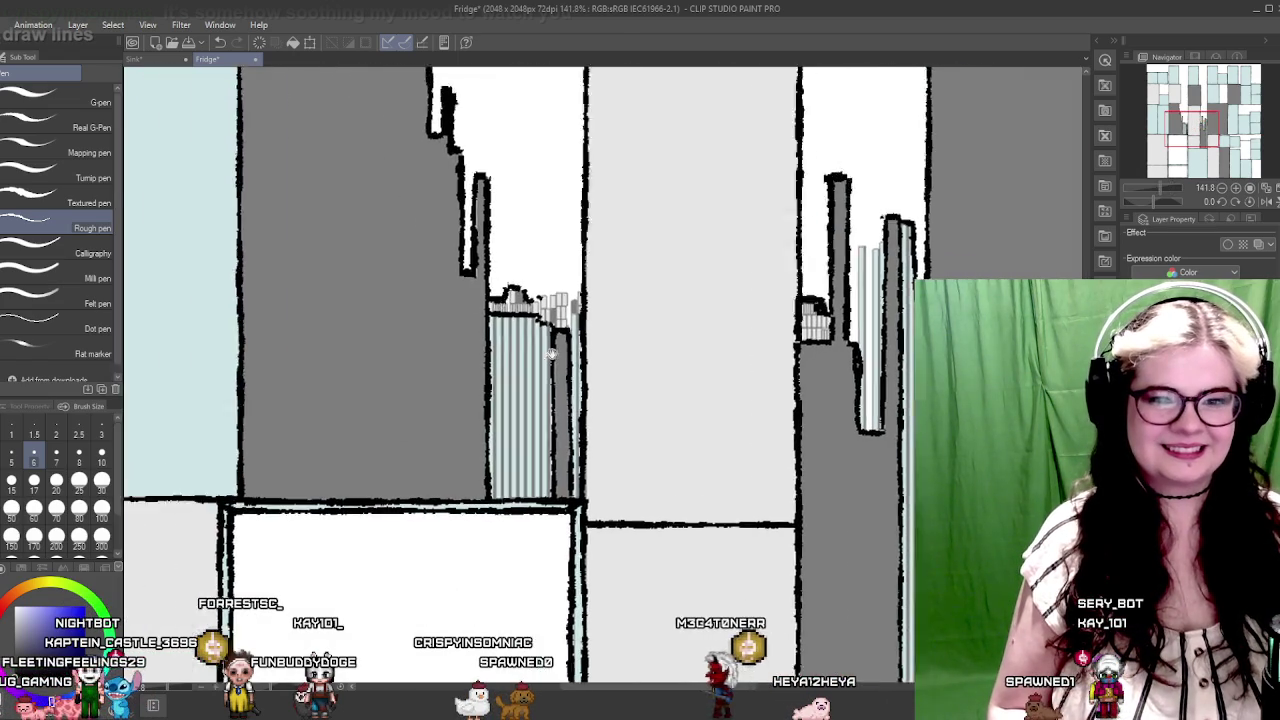
pyautogui.scroll(-2, 478, 444)
pyautogui.scroll(3, 478, 444)
pyautogui.scroll(3, 523, 457)
pyautogui.scroll(3, 486, 509)
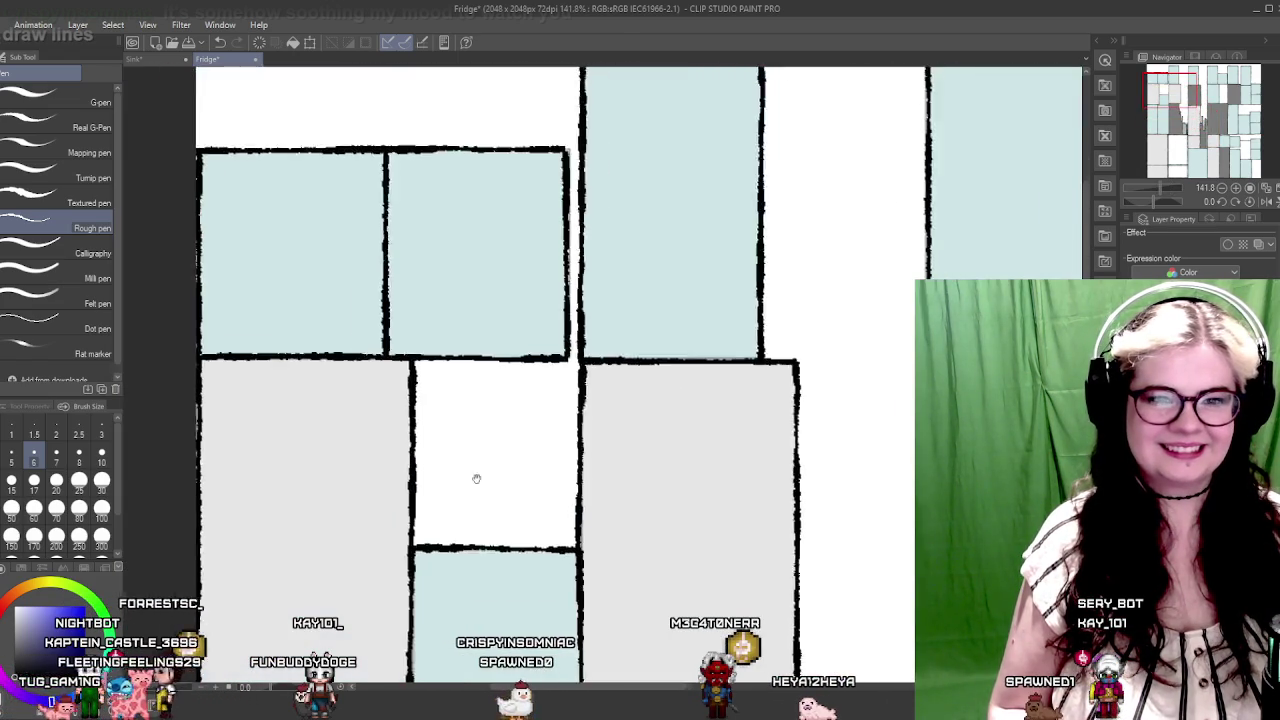
pyautogui.scroll(3, 474, 480)
pyautogui.scroll(-3, 766, 357)
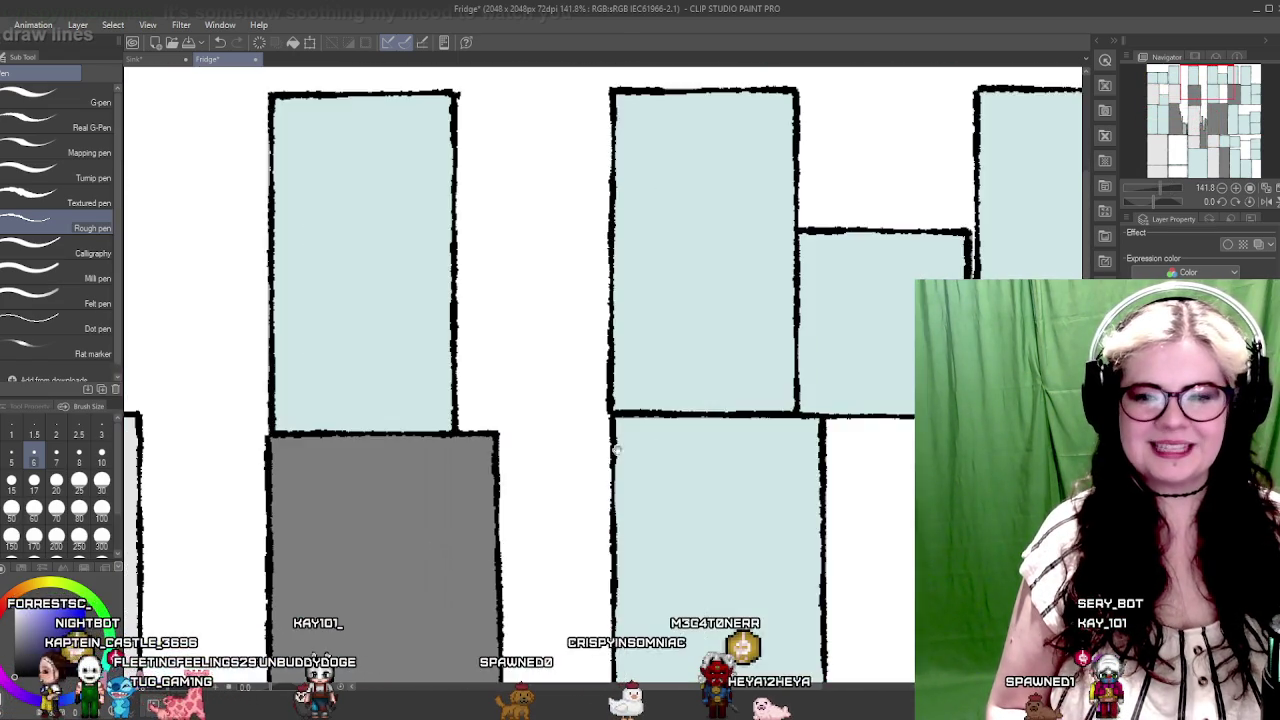
pyautogui.hscroll(3, 614, 429)
pyautogui.hscroll(2, 578, 415)
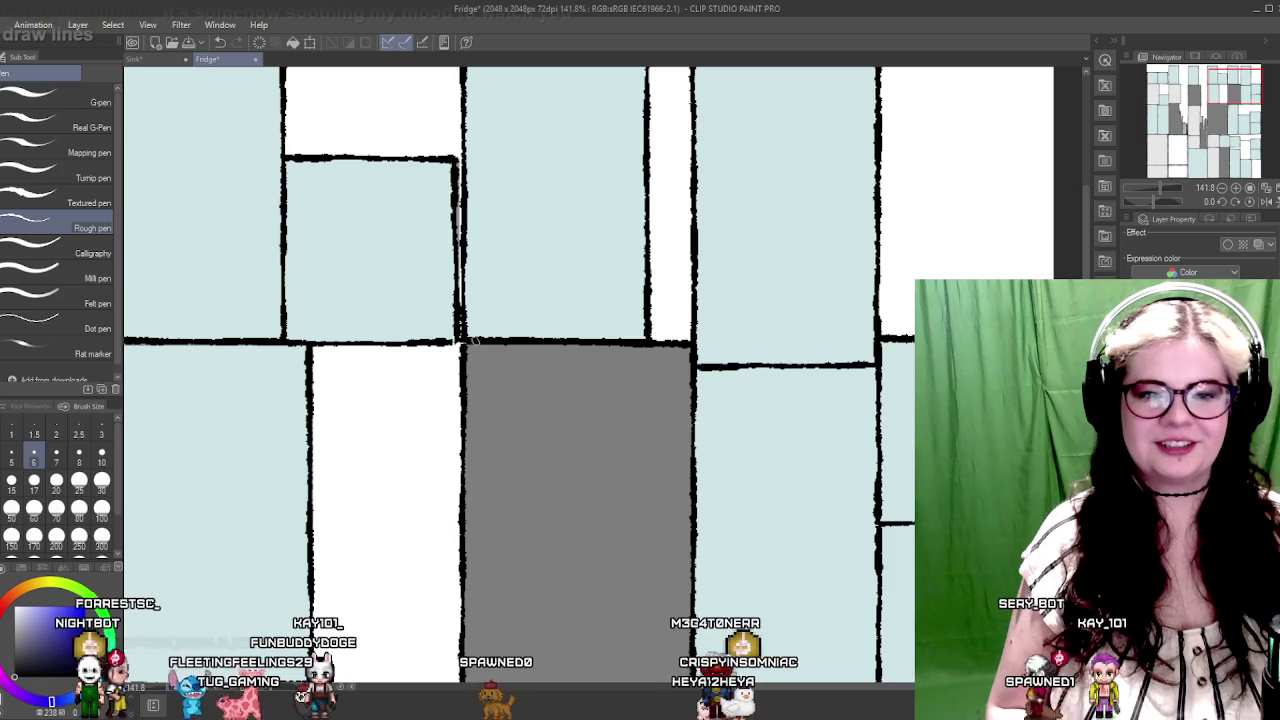
pyautogui.scroll(-3, 748, 419)
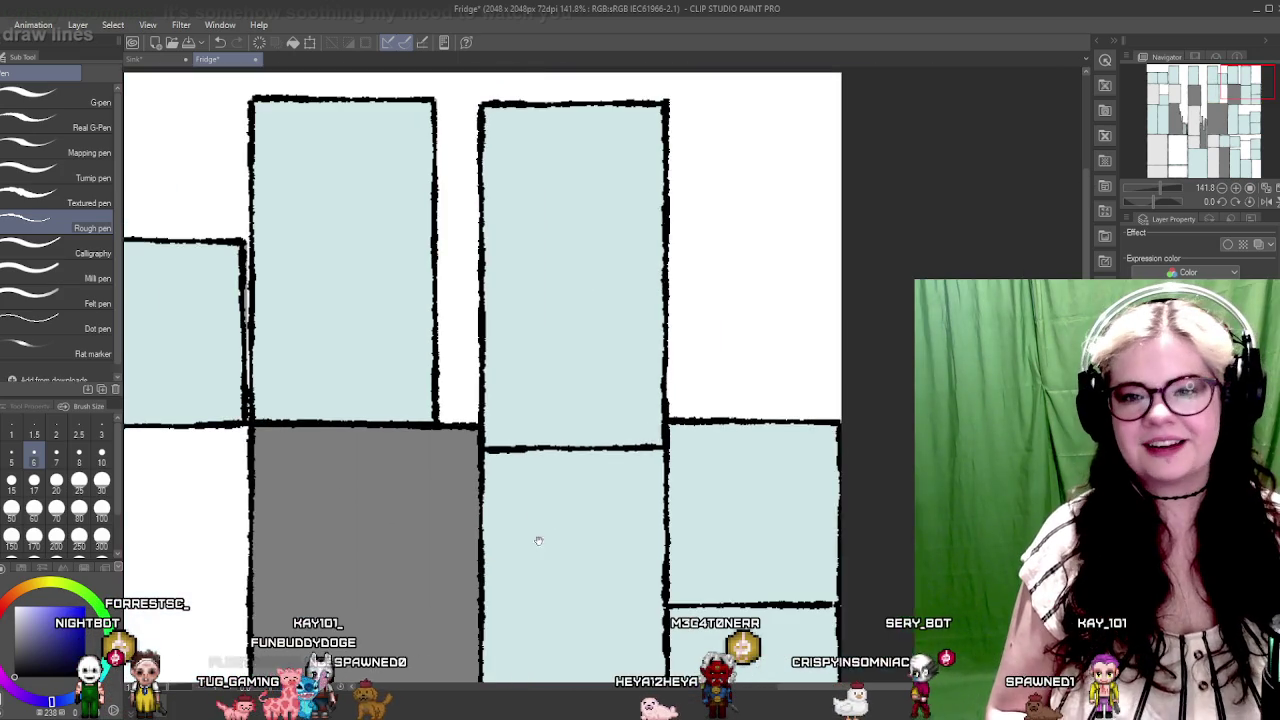
pyautogui.hscroll(-3, 537, 534)
pyautogui.scroll(-3, 646, 300)
pyautogui.hscroll(-1, 794, 309)
pyautogui.scroll(-3, 657, 381)
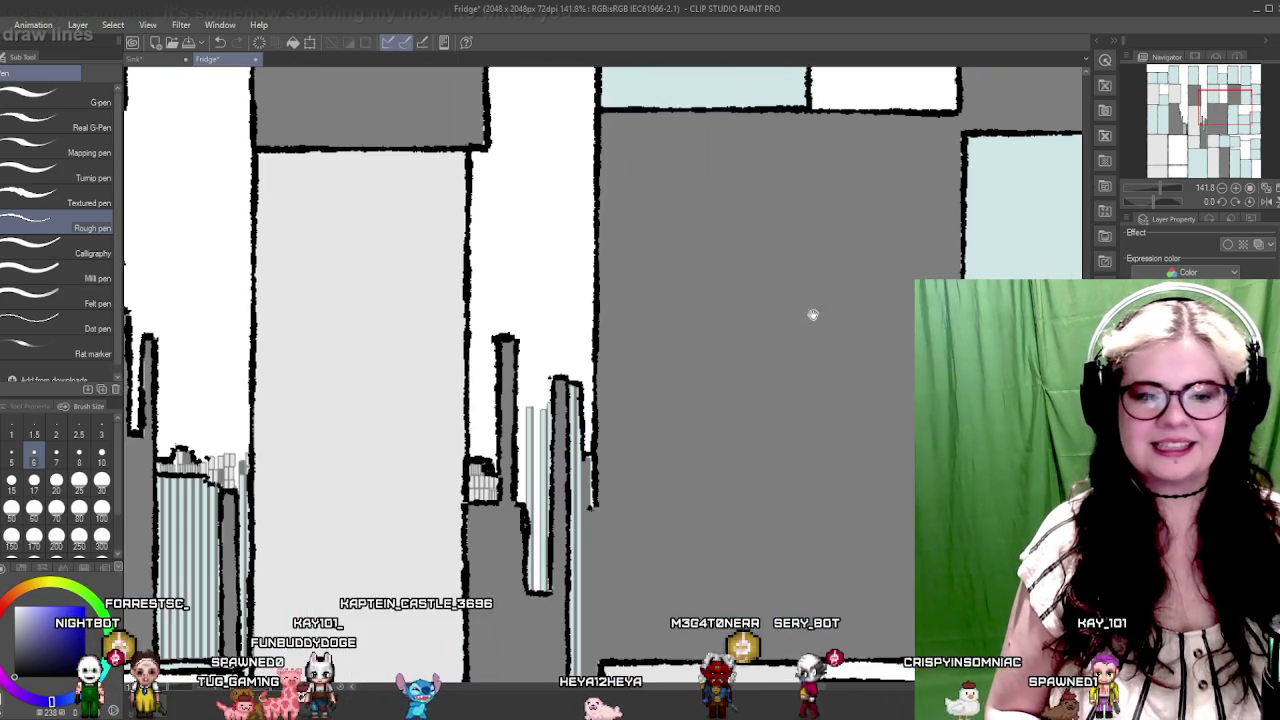
pyautogui.scroll(-2, 789, 349)
pyautogui.scroll(4, 832, 336)
pyautogui.scroll(-1, 832, 336)
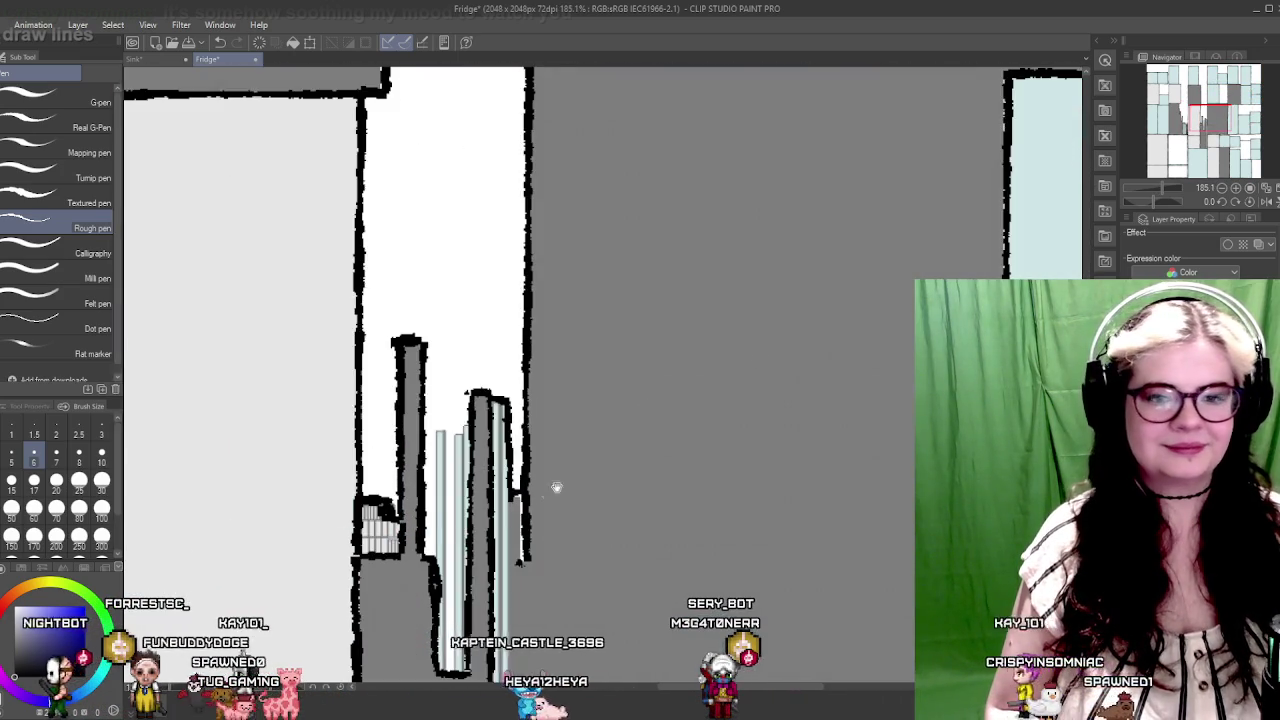
pyautogui.scroll(-3, 554, 486)
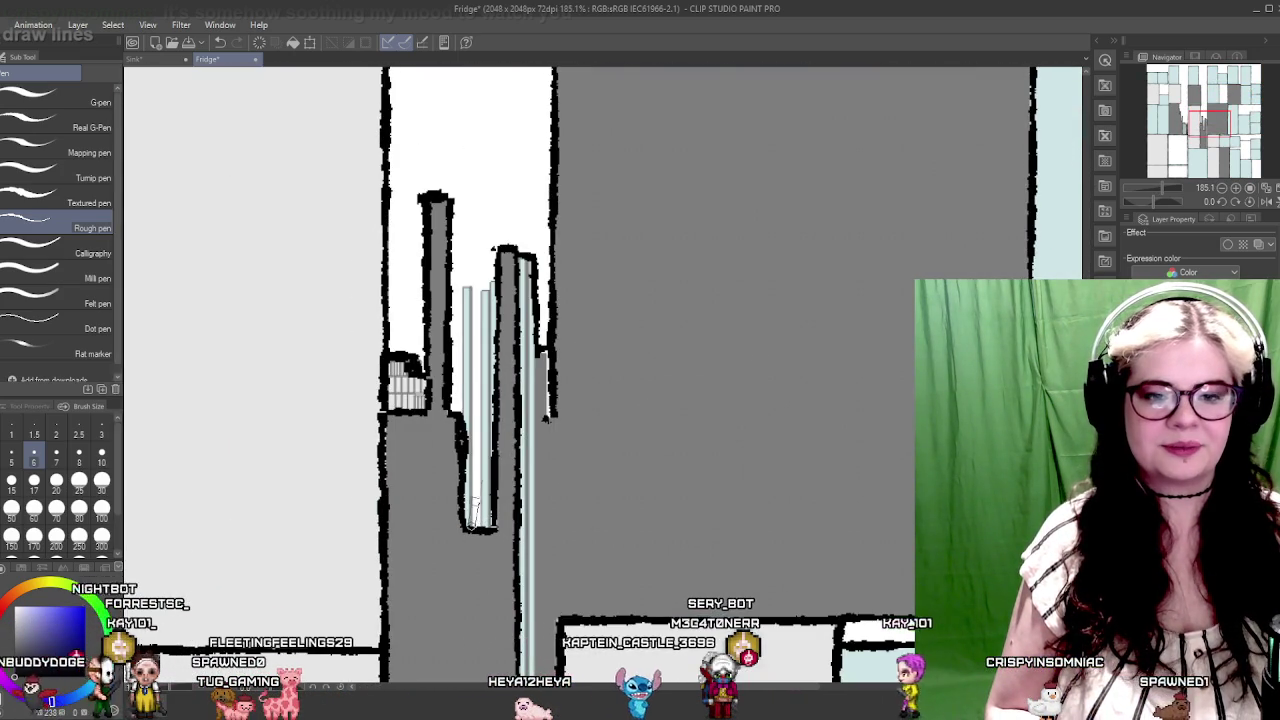
pyautogui.keyDown('shift'); pyautogui.click(471, 278); pyautogui.keyUp('shift')
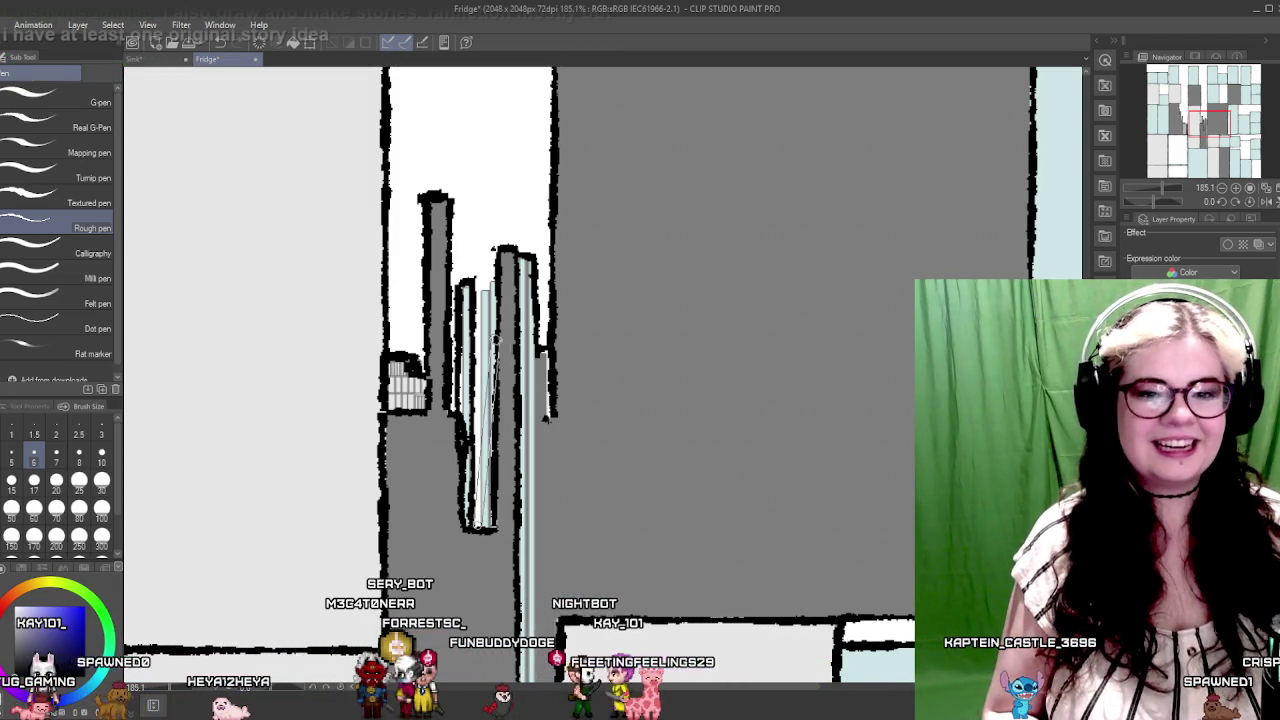
pyautogui.moveTo(478, 525); pyautogui.dragTo(476, 285)
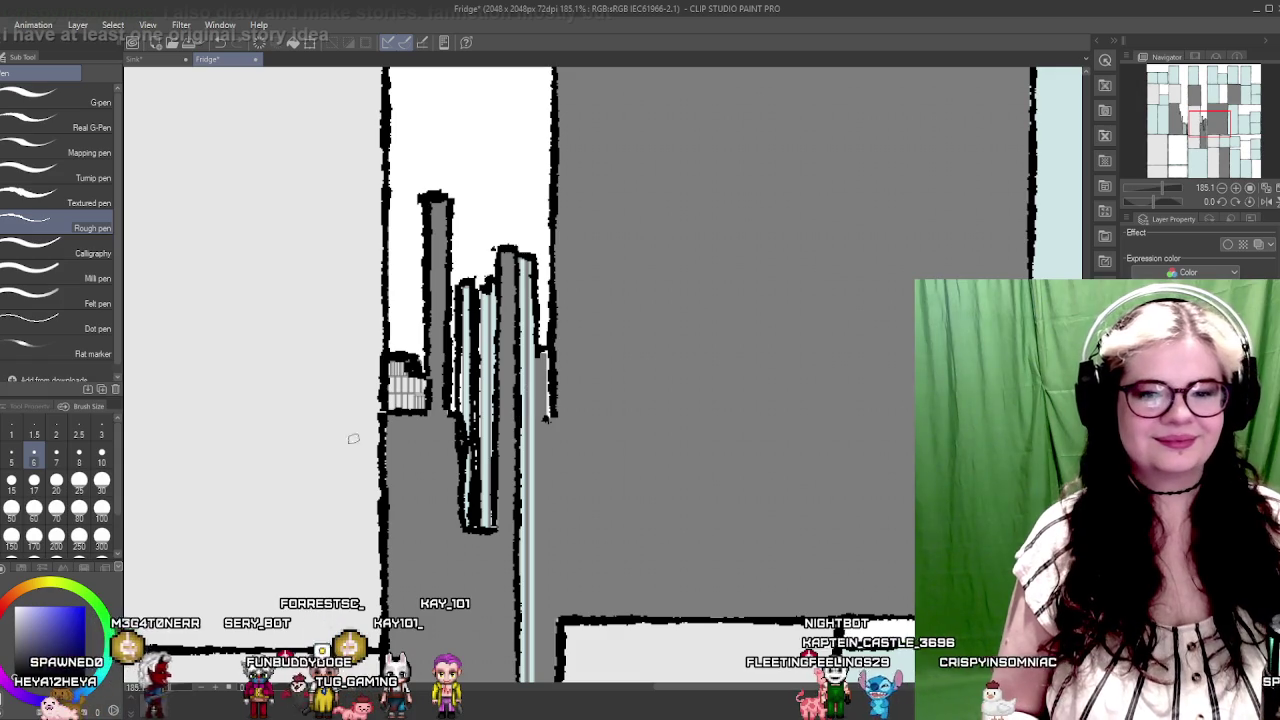
# Step: Thicken the black outline above the small window buildings, then zoom out to the whole canvas
pyautogui.scroll(3, 443, 407)
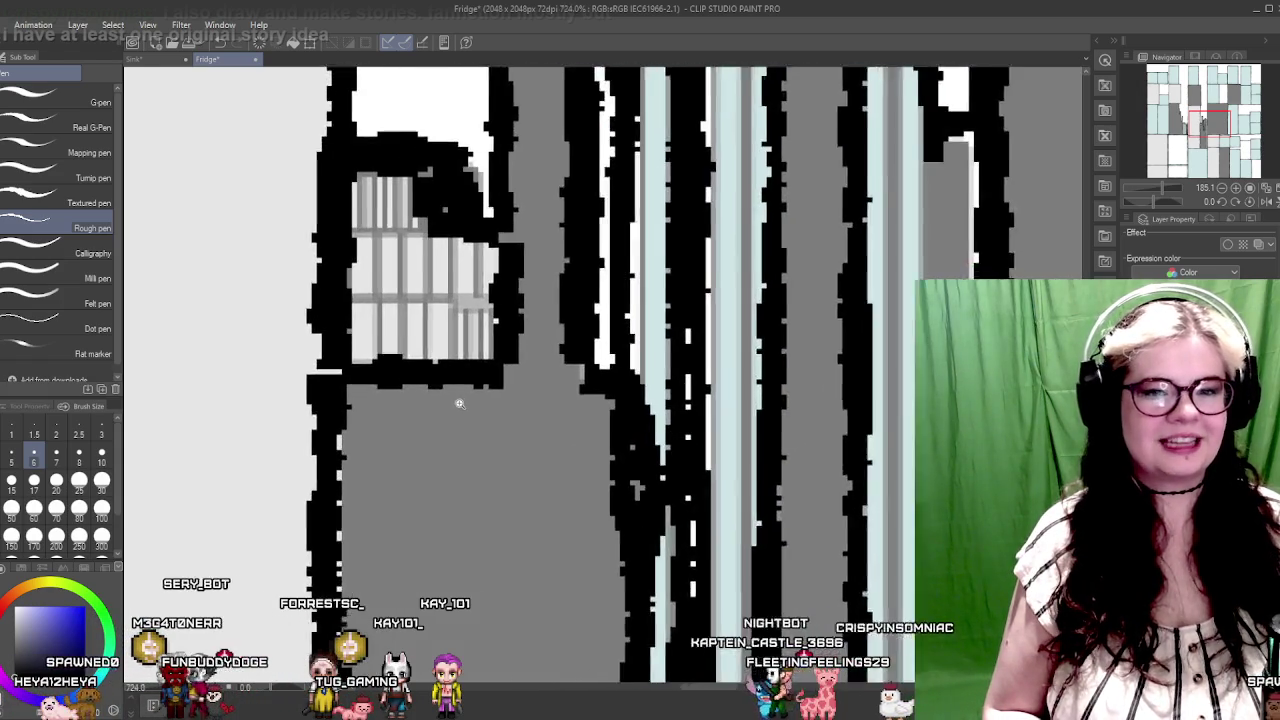
pyautogui.scroll(2, 378, 362)
pyautogui.moveTo(378, 362); pyautogui.dragTo(406, 462)
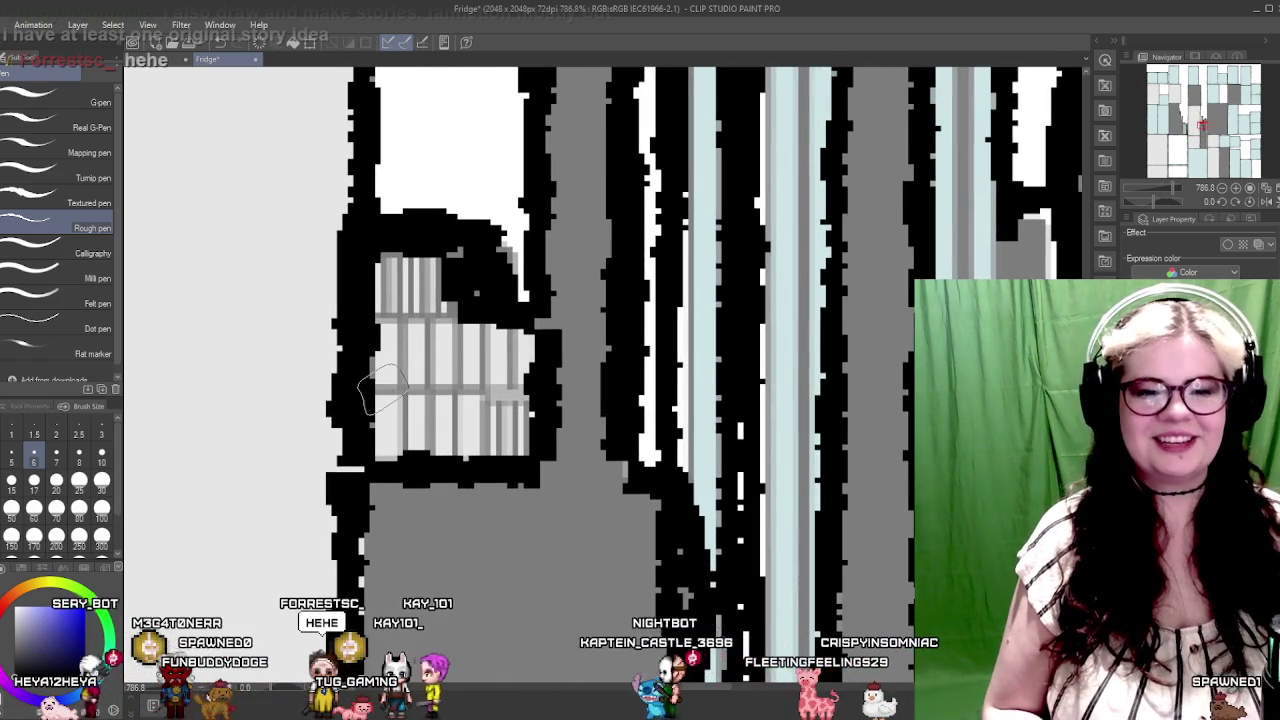
pyautogui.scroll(-3, 700, 305)
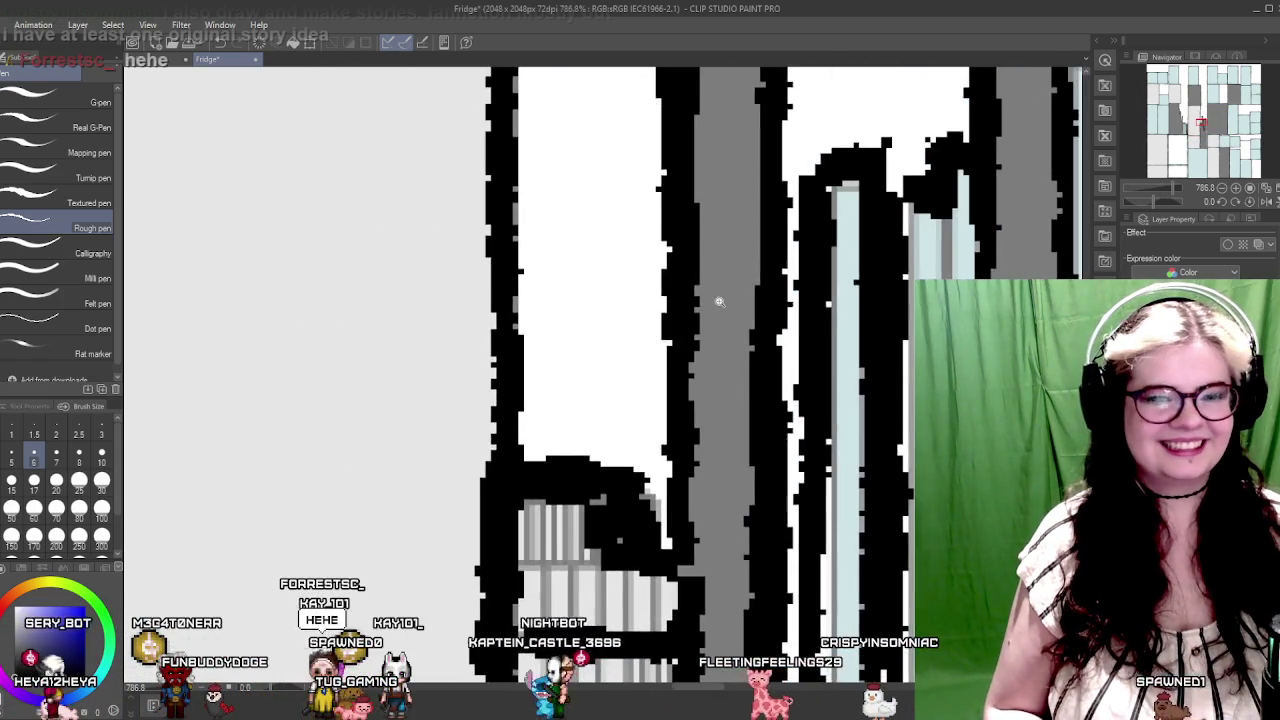
pyautogui.scroll(-3, 640, 329)
pyautogui.scroll(2, 449, 246)
pyautogui.scroll(1, 531, 280)
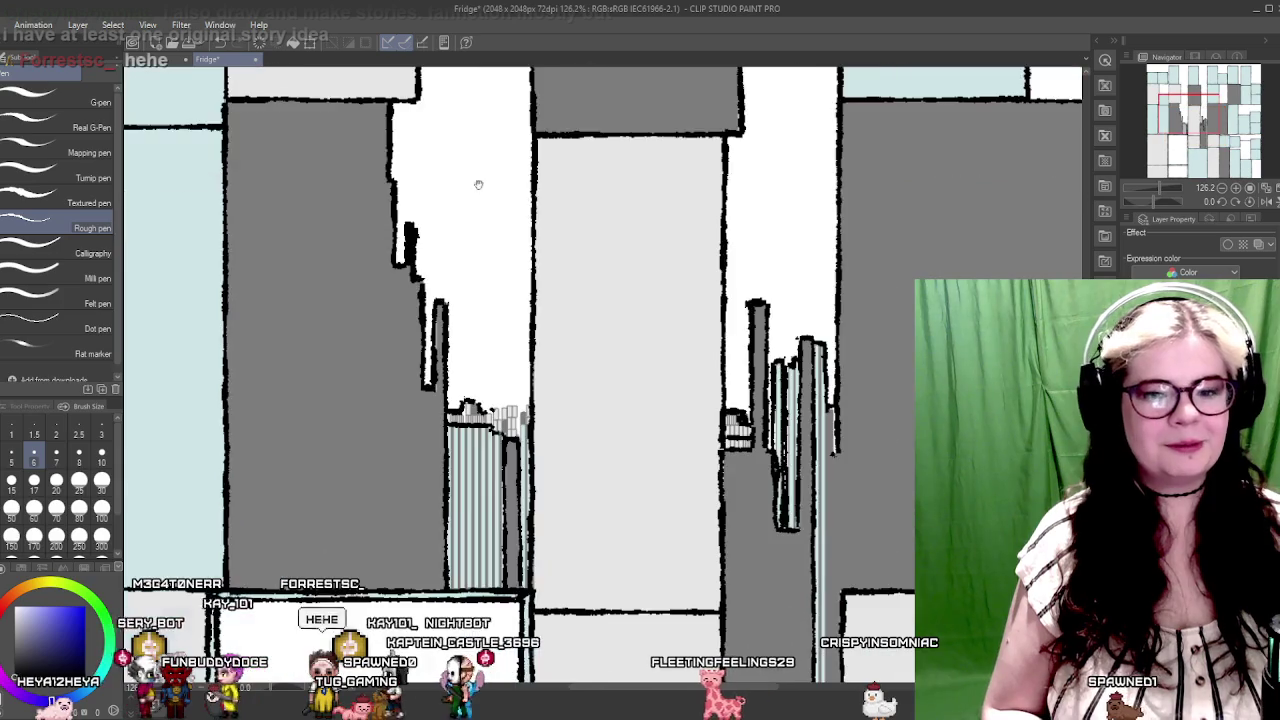
pyautogui.scroll(1, 477, 186)
pyautogui.scroll(1, 509, 340)
pyautogui.scroll(2, 561, 321)
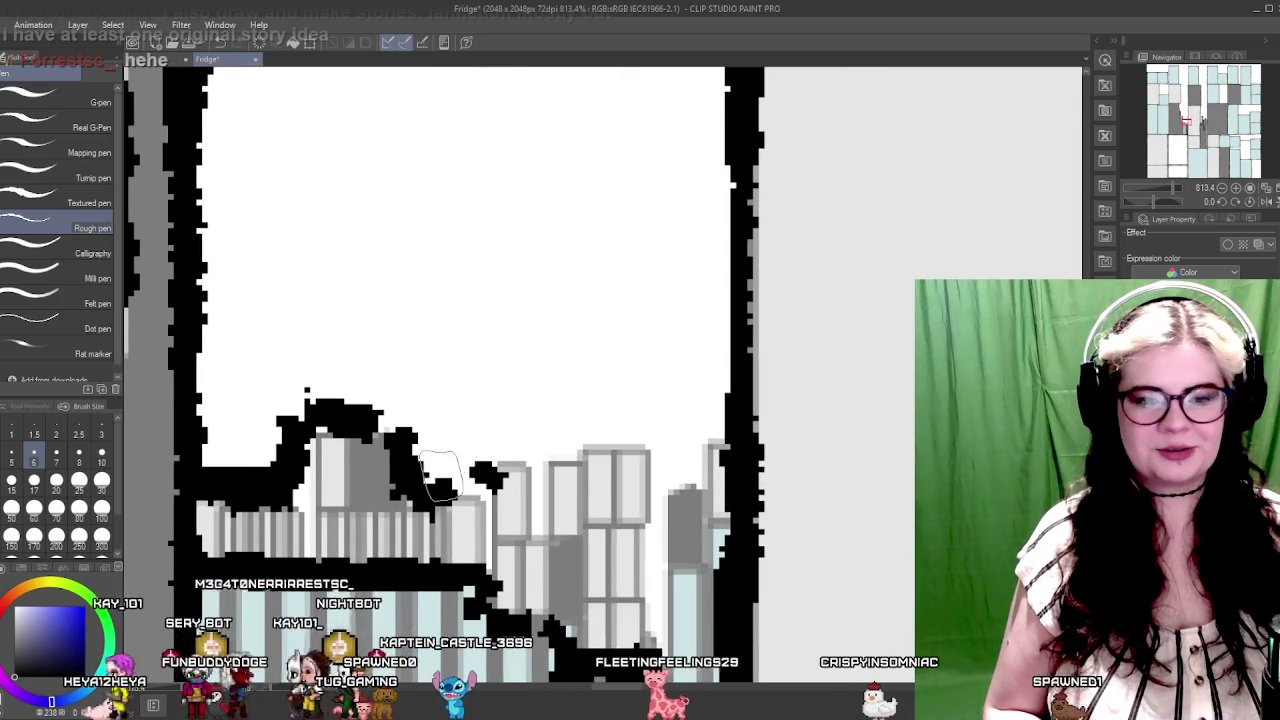
pyautogui.moveTo(488, 452)
pyautogui.mouseDown()
pyautogui.moveTo(640, 440)
pyautogui.moveTo(528, 385)
pyautogui.moveTo(558, 588)
pyautogui.moveTo(542, 500)
pyautogui.mouseUp()
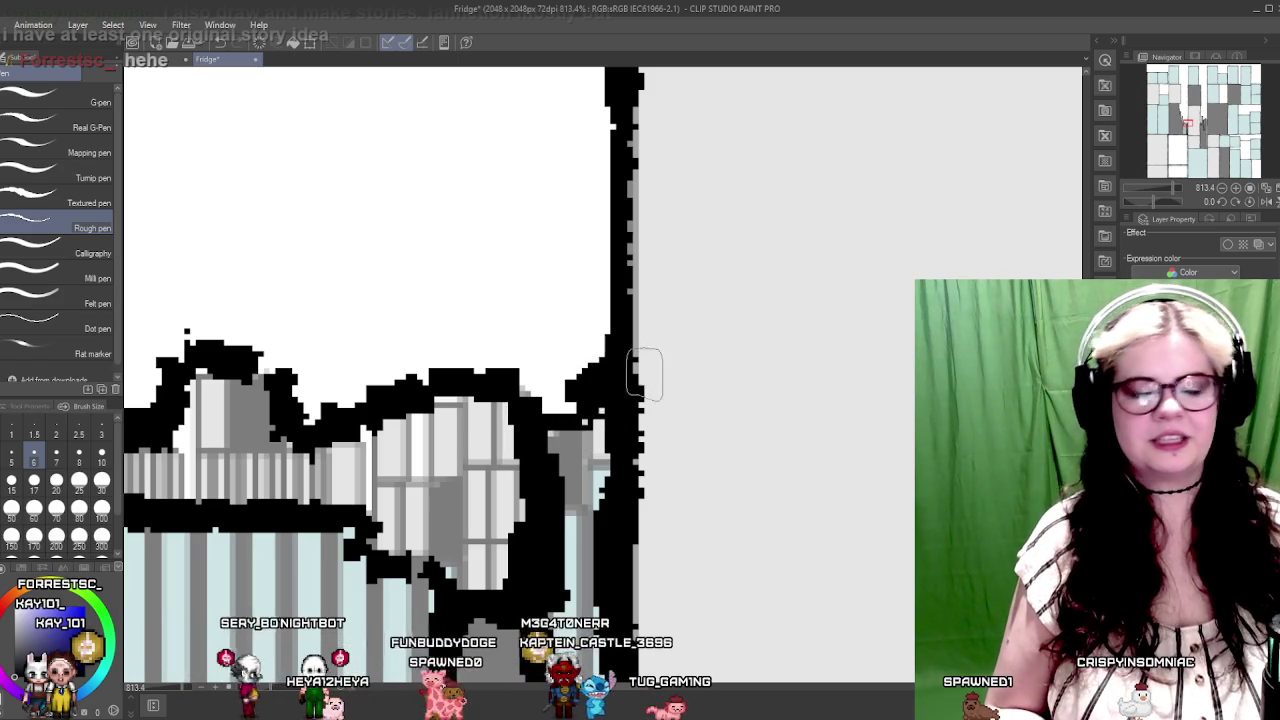
pyautogui.moveTo(839, 280); pyautogui.dragTo(709, 325)
pyautogui.moveTo(716, 380)
pyautogui.mouseDown()
pyautogui.moveTo(800, 380)
pyautogui.moveTo(568, 413)
pyautogui.moveTo(616, 375)
pyautogui.mouseUp()
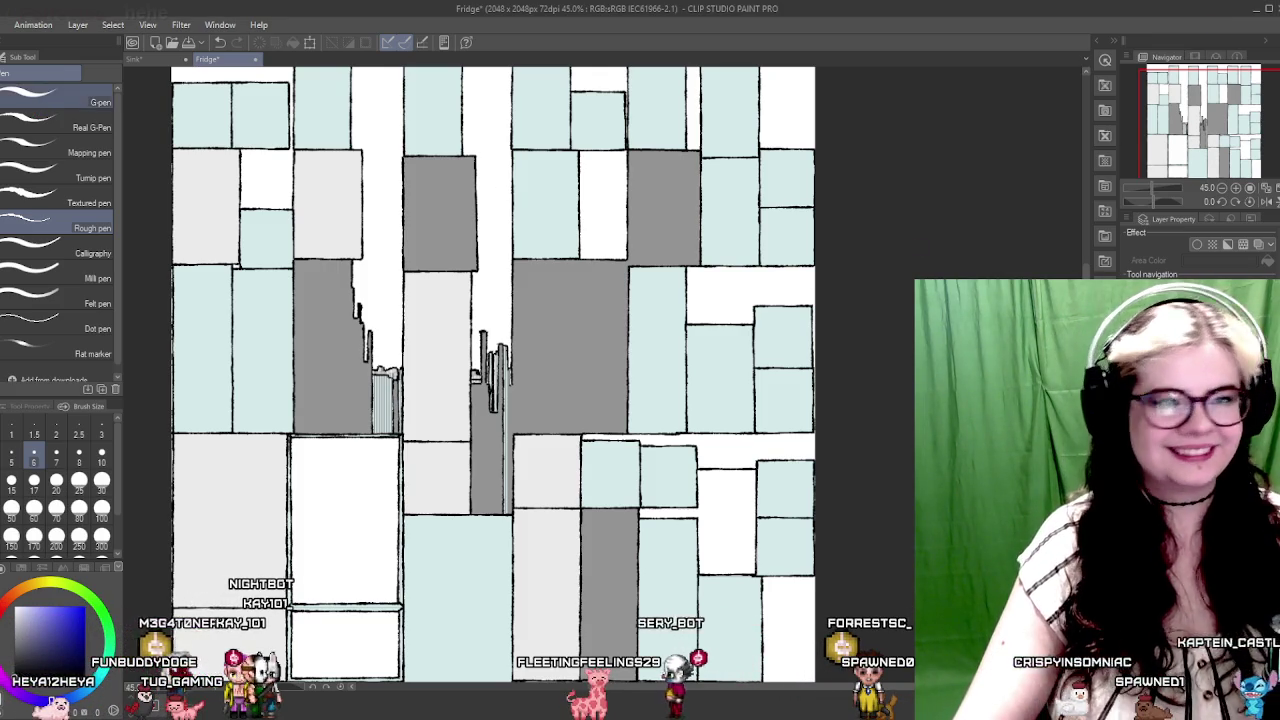
# Step: Switch to the Pencil/Sketch group's watercolor bleed brush and zoom in
pyautogui.press('p')
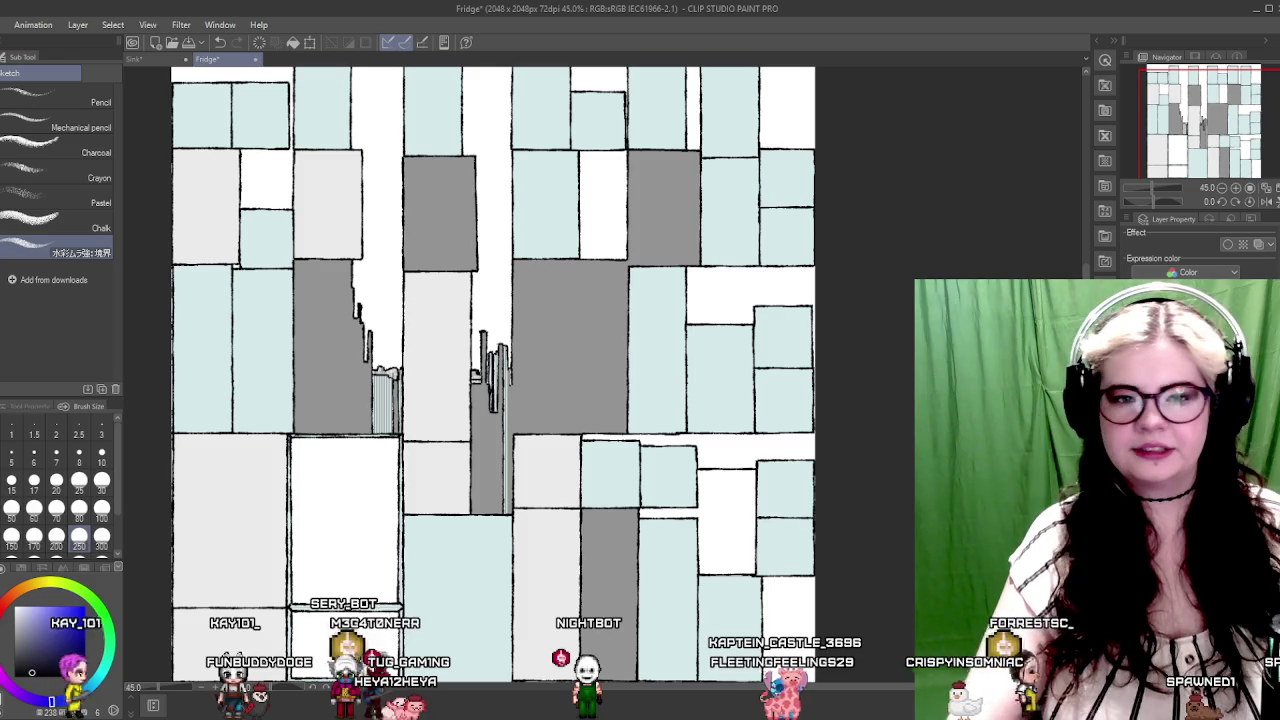
pyautogui.scroll(2, 543, 251)
pyautogui.scroll(2, 571, 357)
pyautogui.scroll(1, 571, 357)
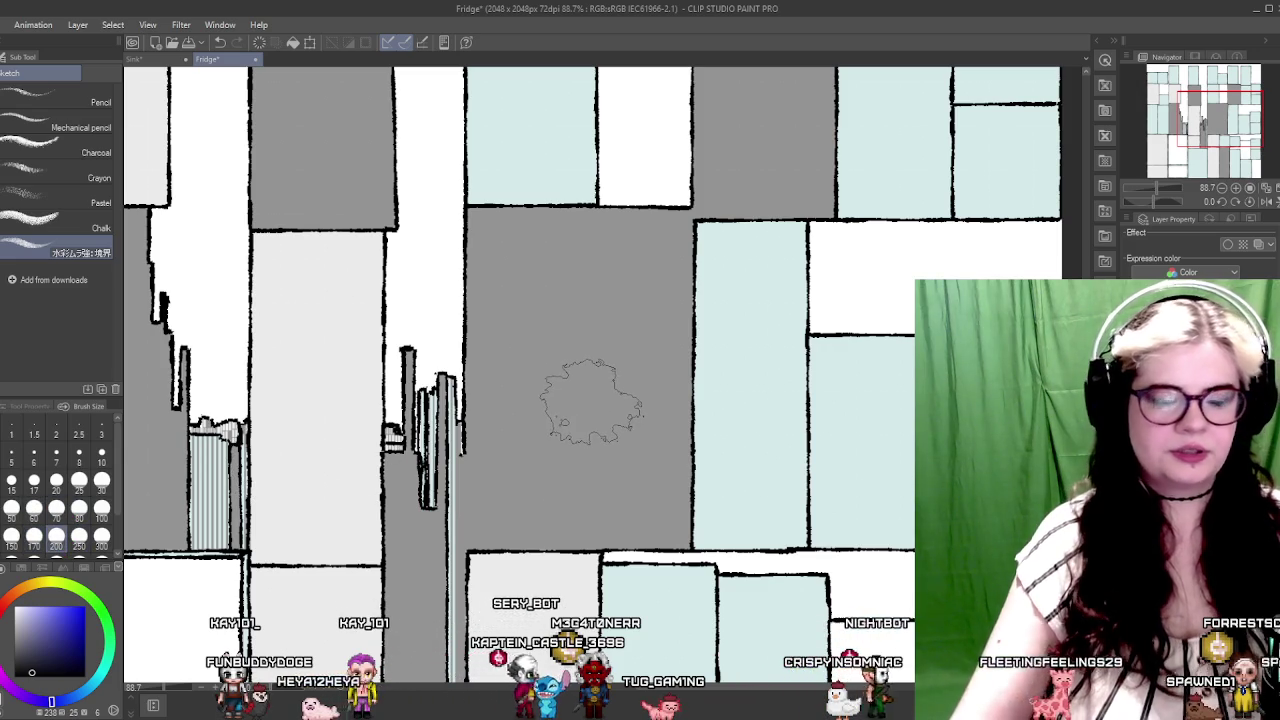
# Step: Try several dark watercolour strokes across the grey panel, undoing each one
pyautogui.scroll(5, 533, 427)
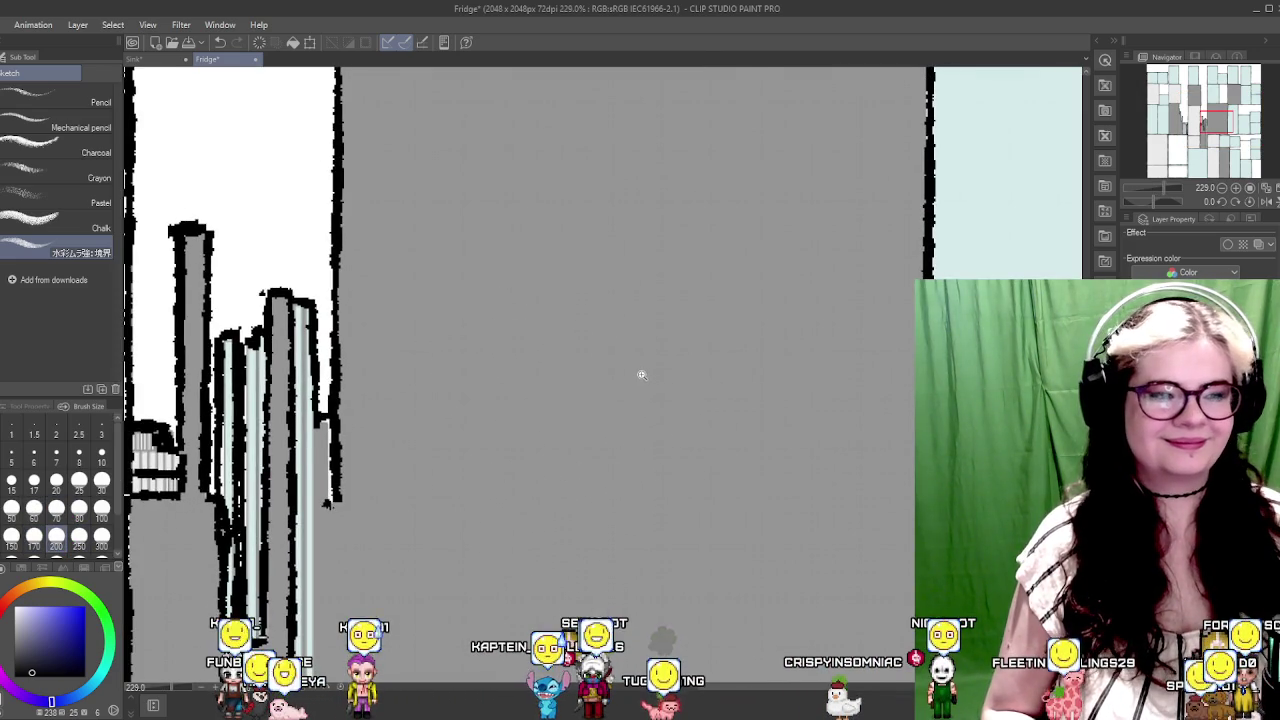
pyautogui.scroll(-3, 642, 374)
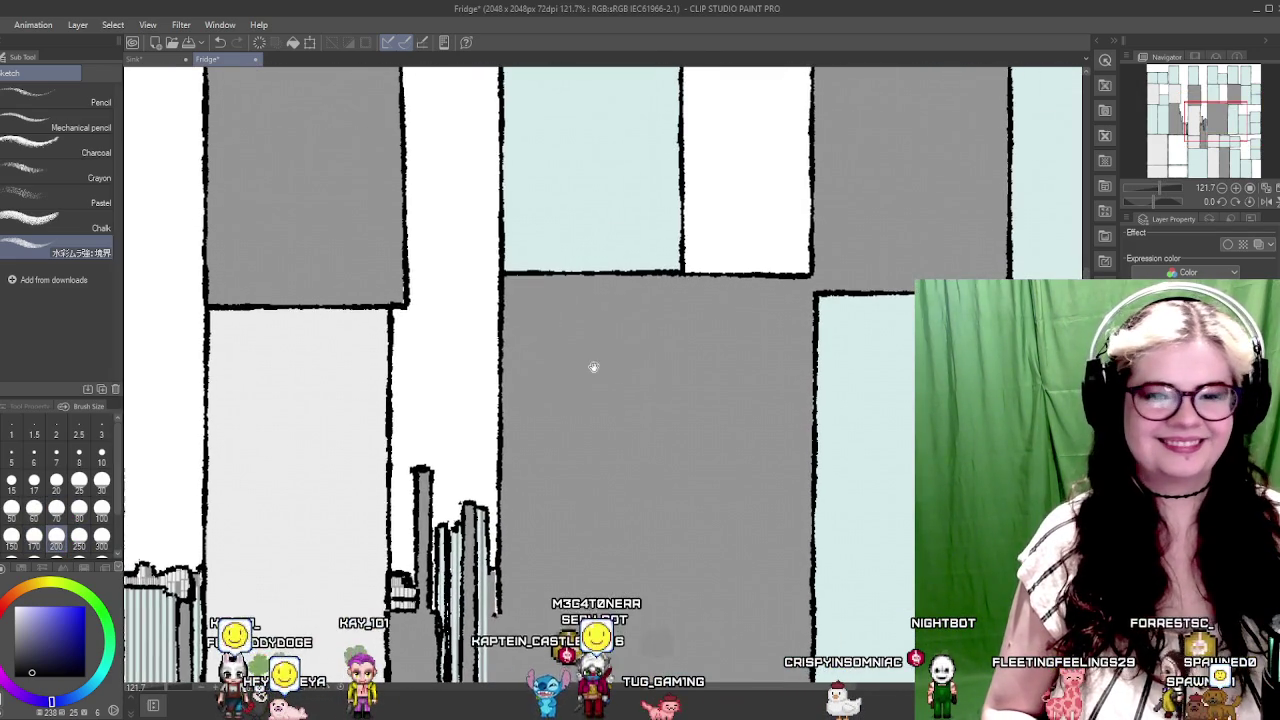
pyautogui.moveTo(548, 325); pyautogui.dragTo(724, 328)
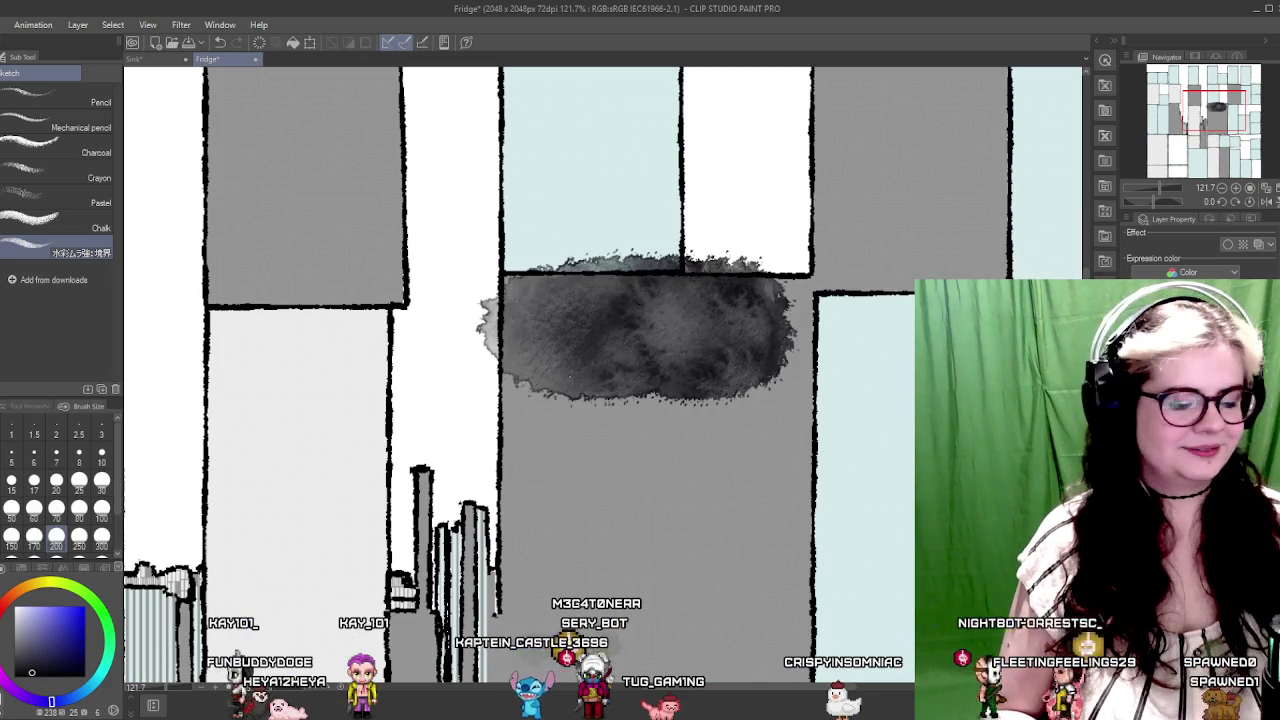
pyautogui.hotkey('ctrl', 'z')
pyautogui.moveTo(536, 343); pyautogui.dragTo(700, 330)
pyautogui.hotkey('ctrl', 'z')
pyautogui.moveTo(520, 345); pyautogui.dragTo(770, 340)
pyautogui.hotkey('ctrl', 'z')
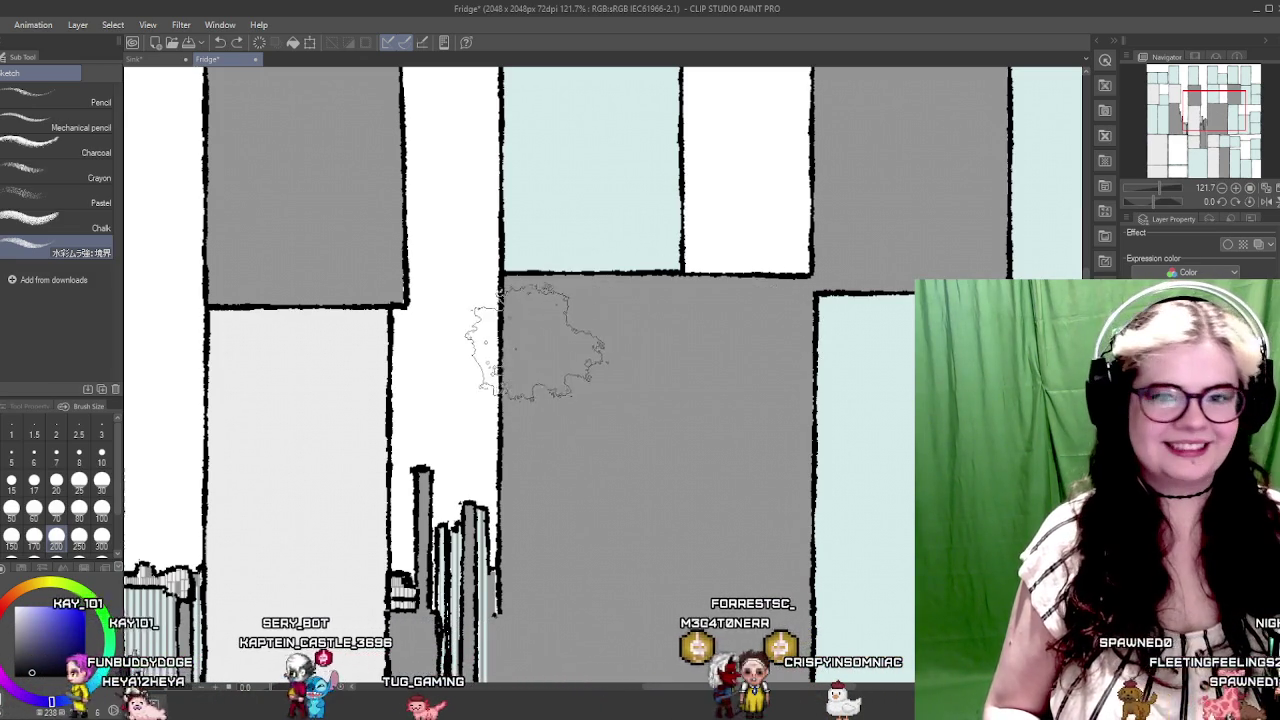
# Step: Fill the grey panel's top, sides and bottom with dark watercolour wash
pyautogui.moveTo(535, 343)
pyautogui.mouseDown()
pyautogui.moveTo(760, 340)
pyautogui.moveTo(777, 155)
pyautogui.mouseUp()
pyautogui.moveTo(585, 250); pyautogui.dragTo(598, 410)
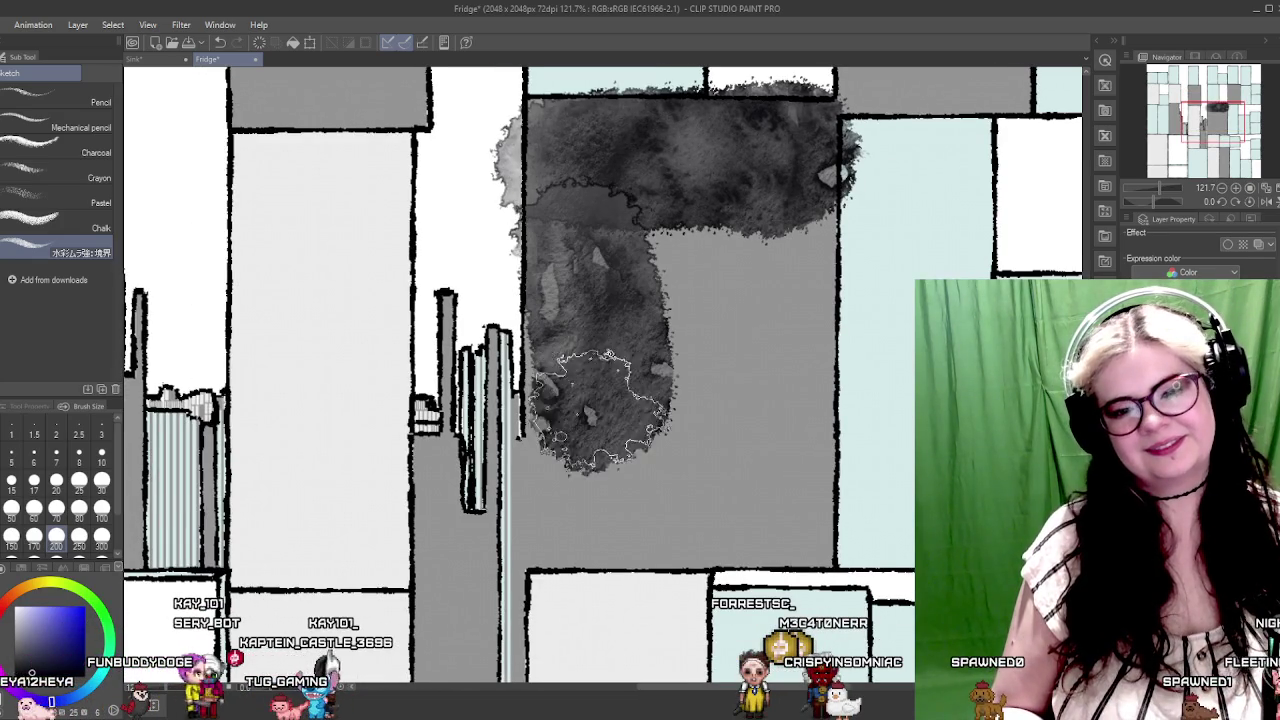
pyautogui.moveTo(617, 500)
pyautogui.mouseDown()
pyautogui.moveTo(727, 497)
pyautogui.moveTo(745, 337)
pyautogui.mouseUp()
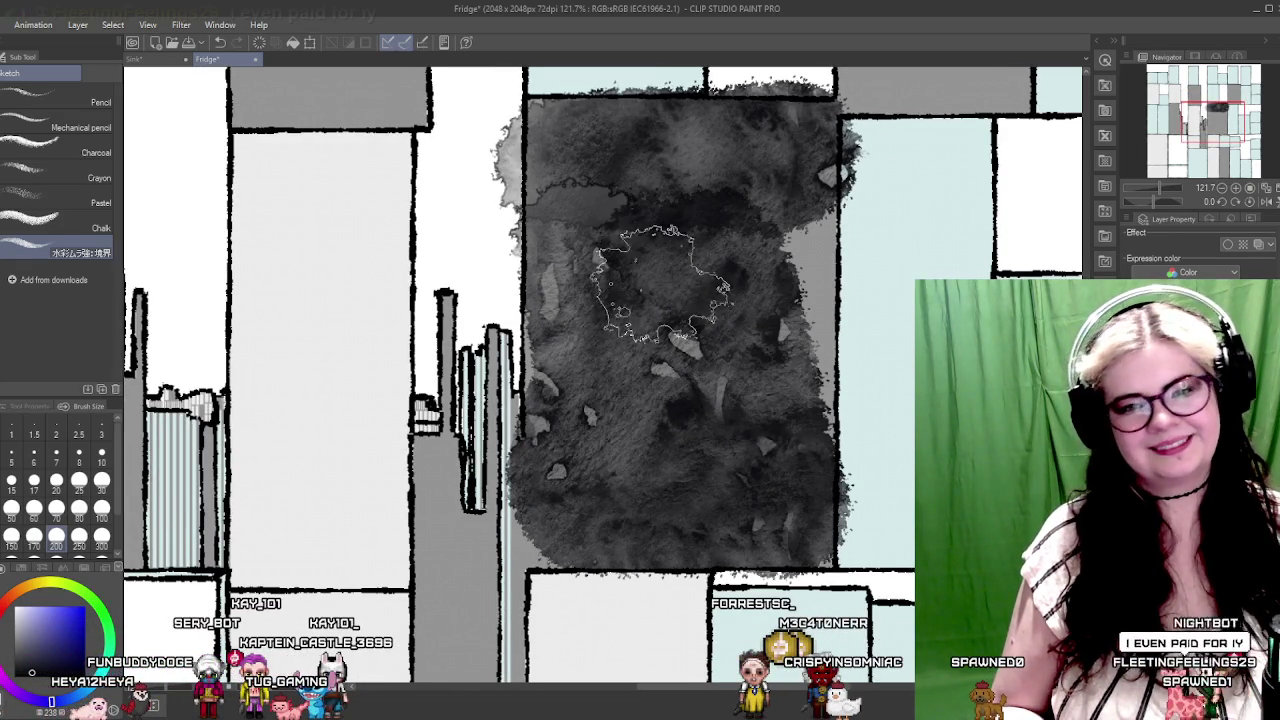
pyautogui.moveTo(730, 248); pyautogui.dragTo(776, 292)
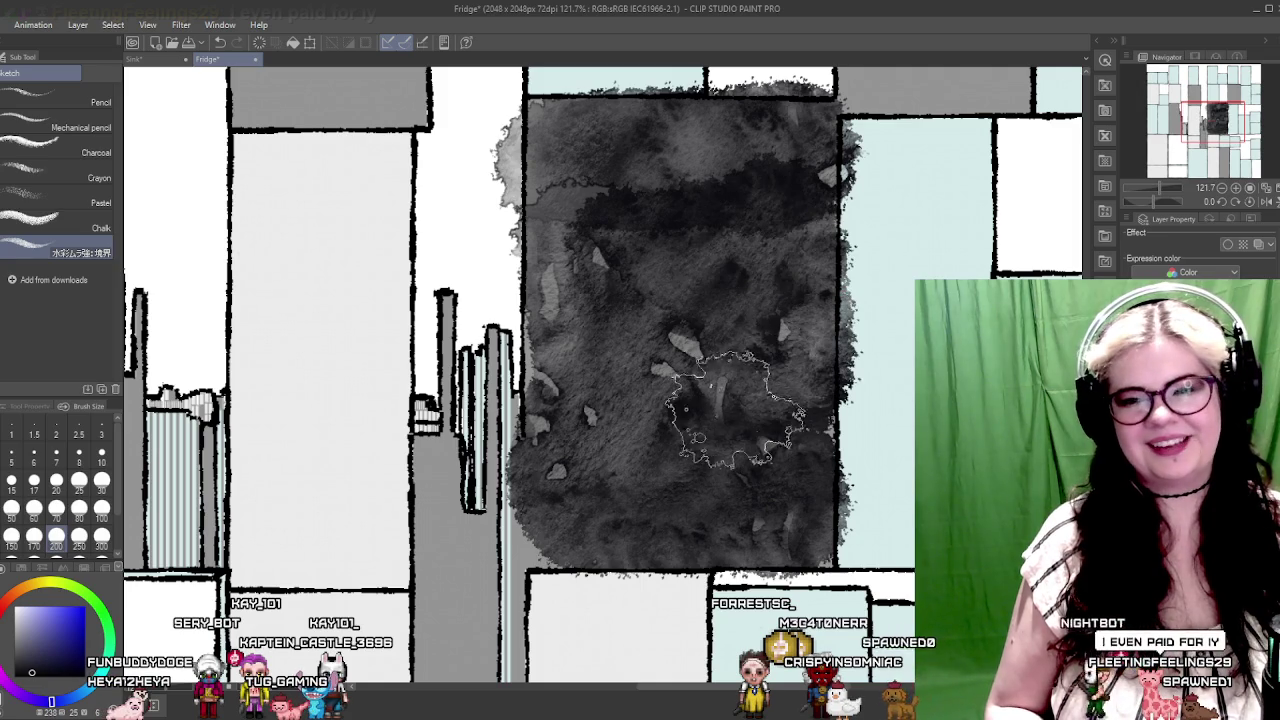
pyautogui.moveTo(633, 265)
pyautogui.mouseDown()
pyautogui.moveTo(614, 257)
pyautogui.moveTo(591, 457)
pyautogui.moveTo(765, 503)
pyautogui.mouseUp()
pyautogui.scroll(5, 765, 503)
# Step: Paint dark watercolour over the next grey panel to the right
pyautogui.hscroll(4, 629, 449)
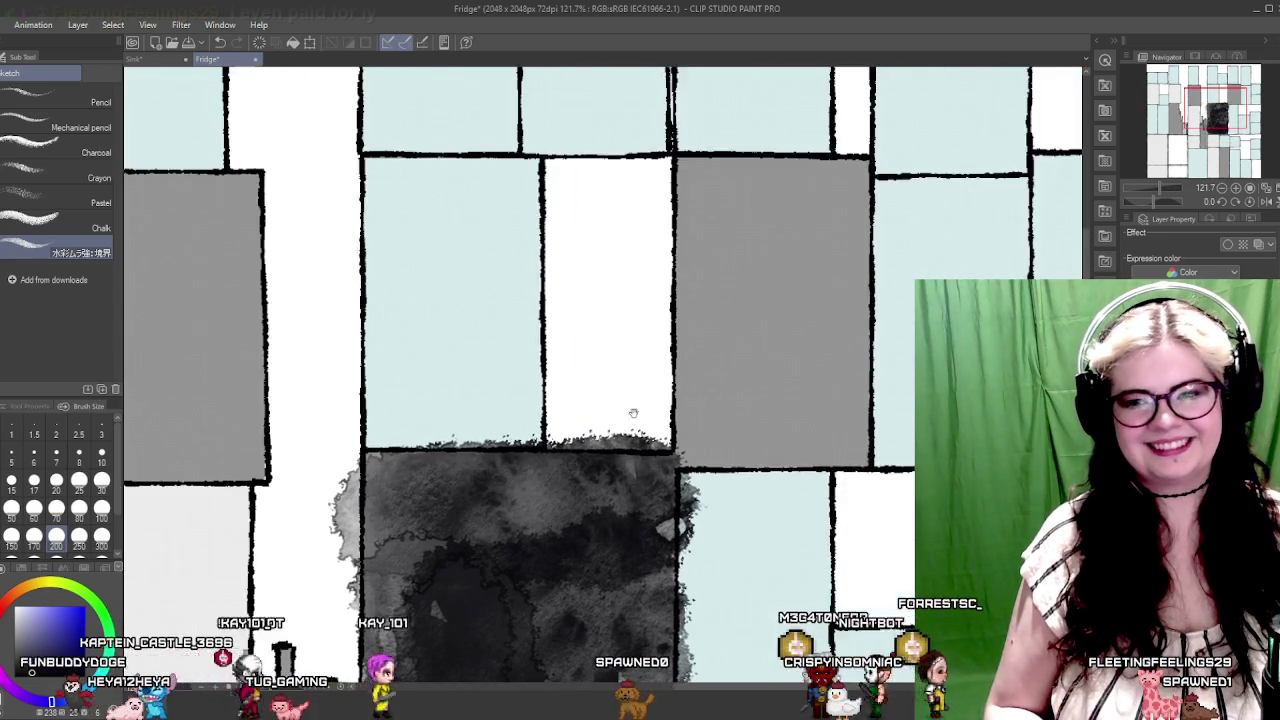
pyautogui.scroll(4, 705, 254)
pyautogui.hscroll(4, 705, 254)
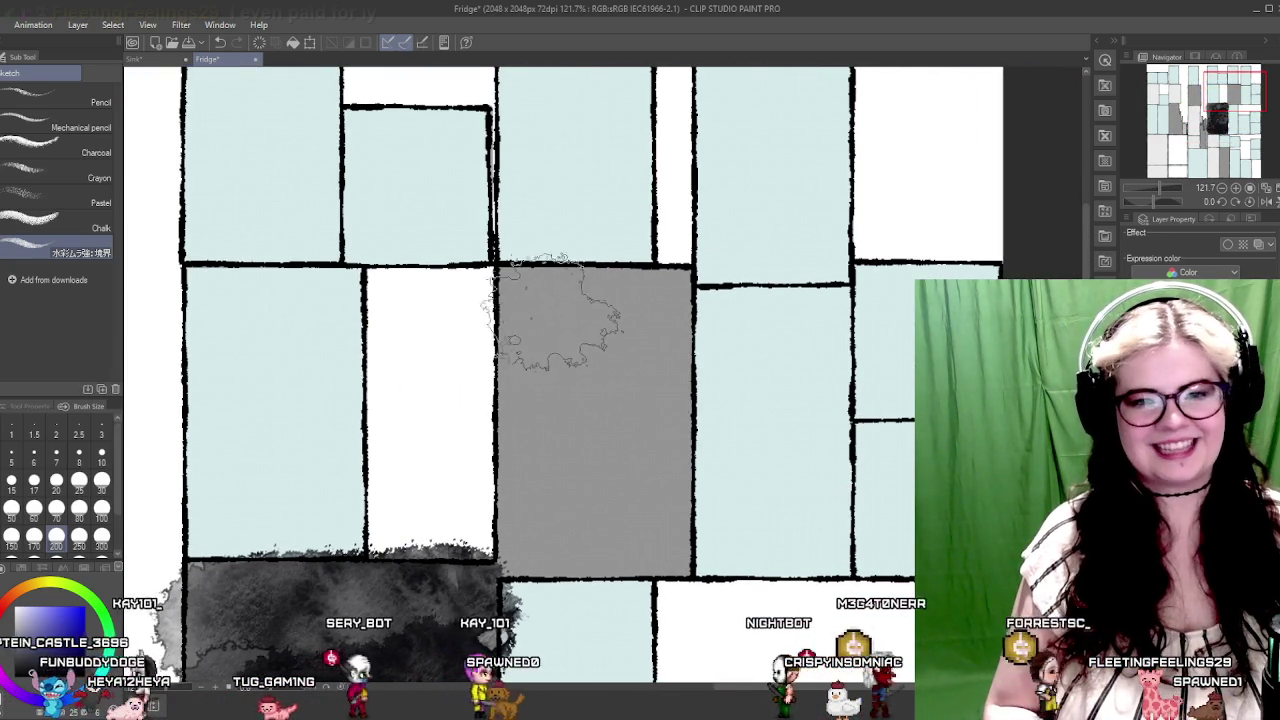
pyautogui.moveTo(557, 329)
pyautogui.mouseDown()
pyautogui.moveTo(529, 329)
pyautogui.moveTo(565, 430)
pyautogui.moveTo(535, 510)
pyautogui.moveTo(560, 555)
pyautogui.moveTo(645, 520)
pyautogui.mouseUp()
pyautogui.moveTo(635, 462); pyautogui.dragTo(648, 342)
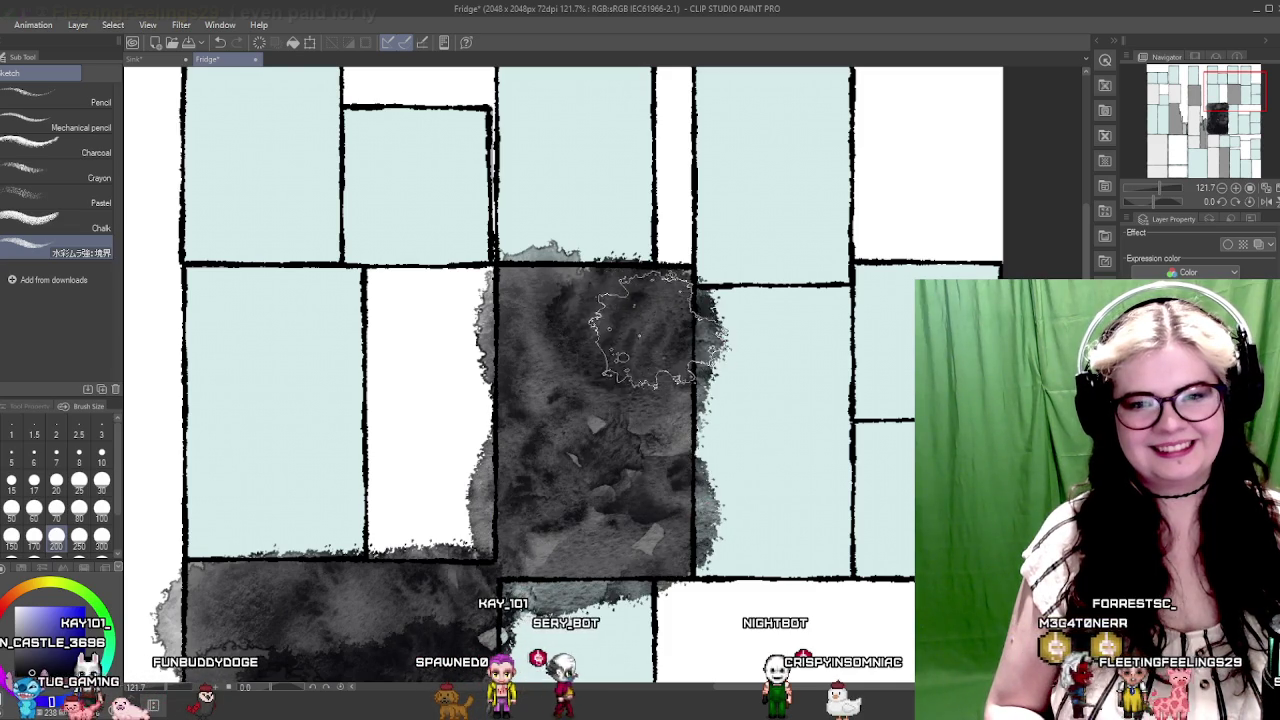
# Step: Cover the upper-left grey panel's left half and top with watercolour, undoing a stray blot
pyautogui.moveTo(432, 428)
pyautogui.mouseDown()
pyautogui.moveTo(522, 693)
pyautogui.moveTo(627, 633)
pyautogui.mouseUp()
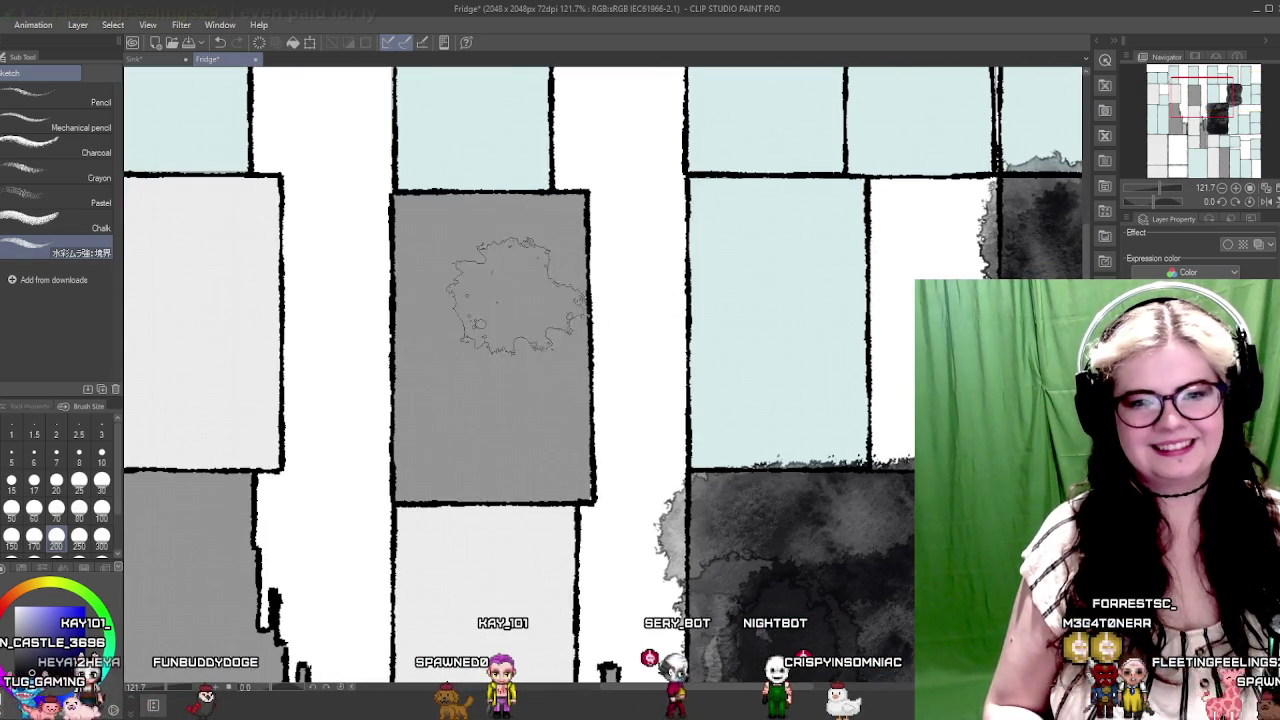
pyautogui.moveTo(442, 250)
pyautogui.mouseDown()
pyautogui.moveTo(432, 436)
pyautogui.moveTo(537, 441)
pyautogui.mouseUp()
pyautogui.moveTo(532, 300)
pyautogui.mouseDown()
pyautogui.moveTo(478, 262)
pyautogui.moveTo(410, 247)
pyautogui.mouseUp()
pyautogui.scroll(-5, 520, 380)
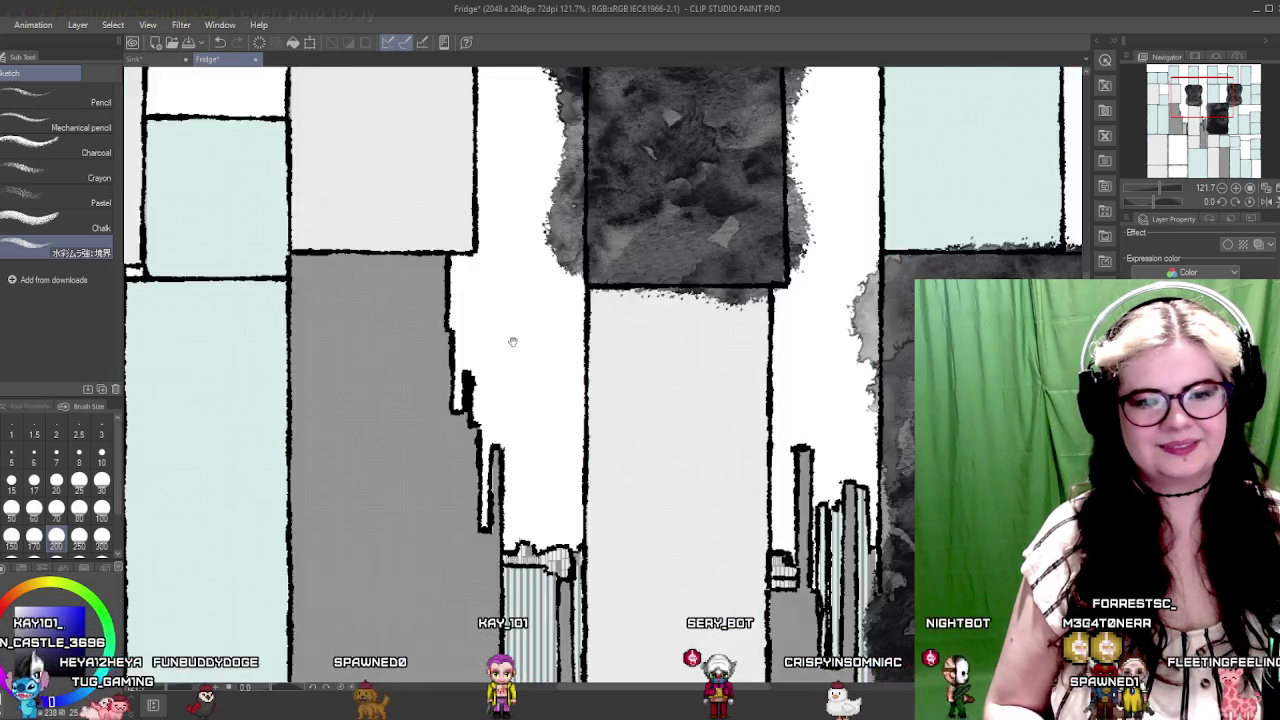
pyautogui.hscroll(-5, 540, 400)
pyautogui.moveTo(515, 525); pyautogui.dragTo(610, 480)
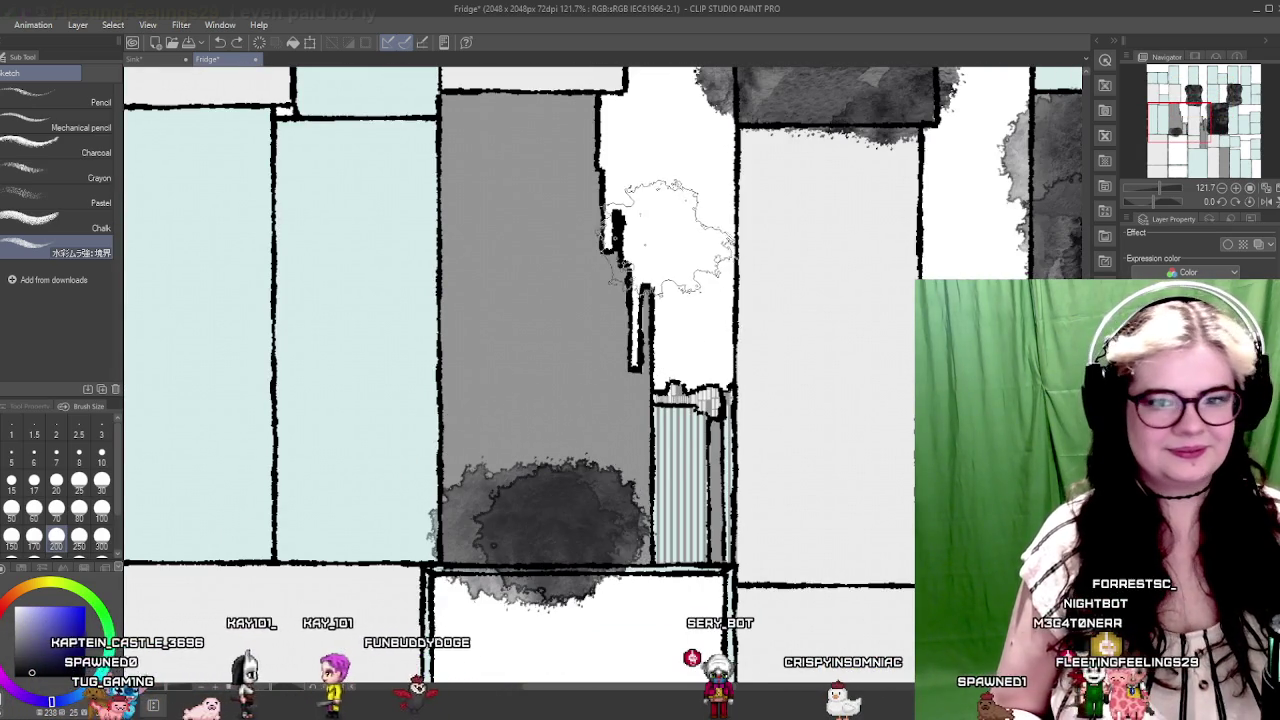
pyautogui.hotkey('ctrl', 'z')
pyautogui.hotkey('ctrl', 'z')
# Step: Spread dark watercolour over the whole tall grey panel on the left
pyautogui.moveTo(506, 388); pyautogui.dragTo(418, 298)
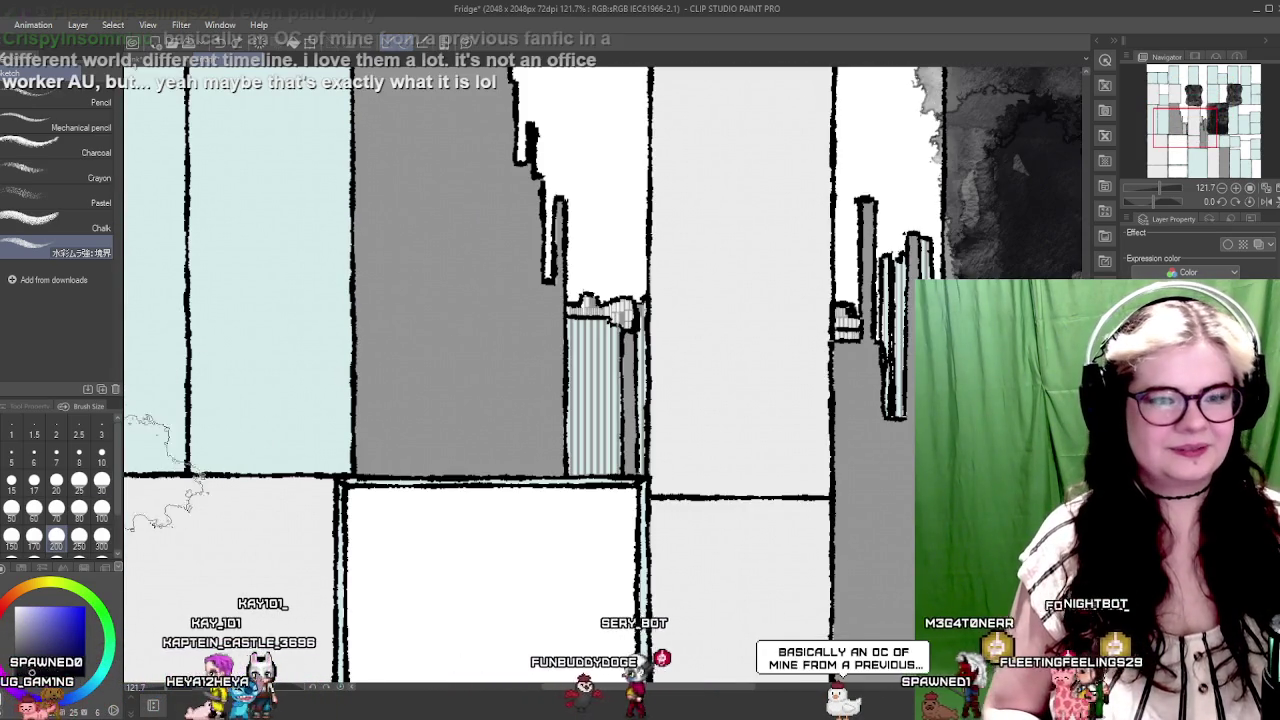
pyautogui.scroll(3, 280, 430)
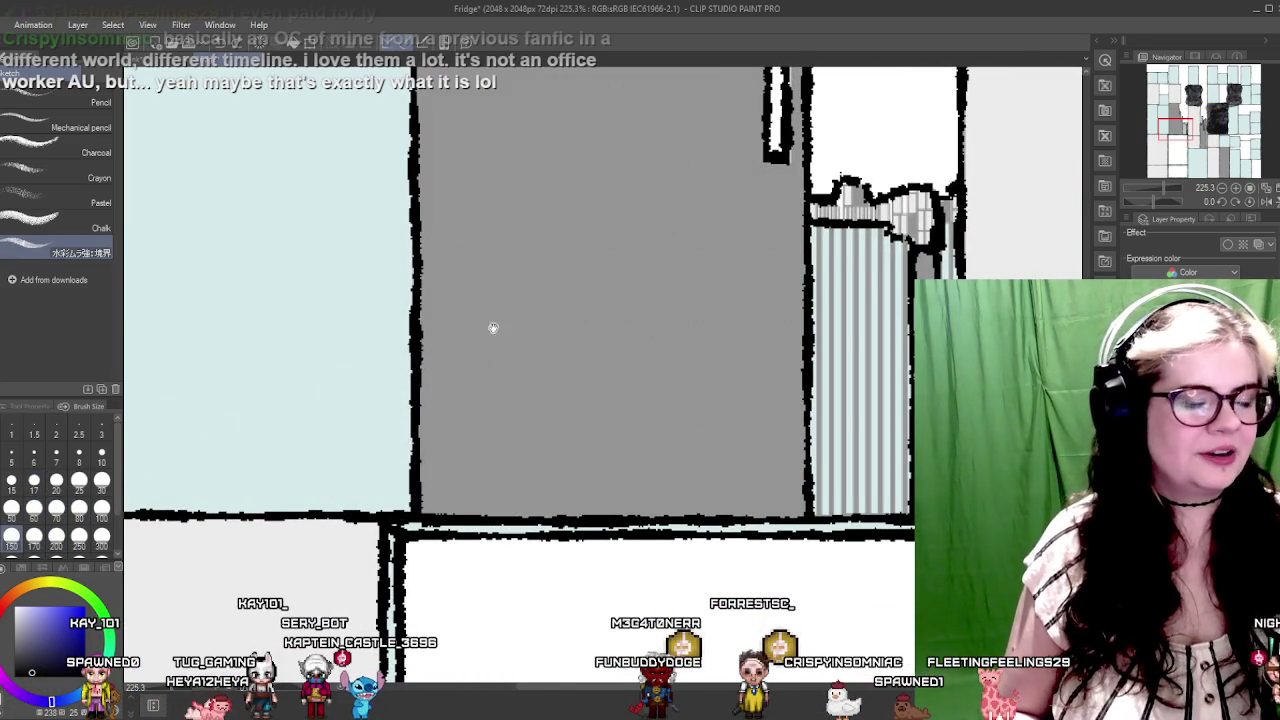
pyautogui.moveTo(493, 327)
pyautogui.mouseDown()
pyautogui.moveTo(403, 374)
pyautogui.moveTo(463, 386)
pyautogui.mouseUp()
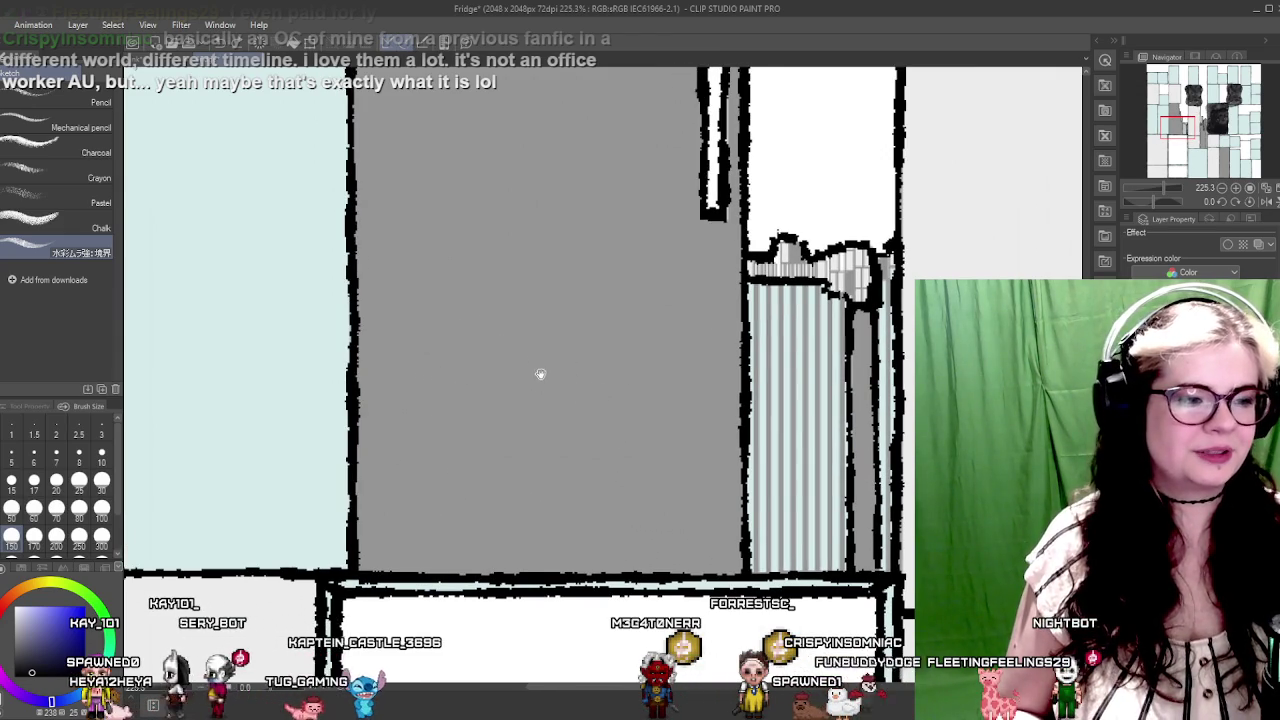
pyautogui.moveTo(540, 374); pyautogui.dragTo(440, 401)
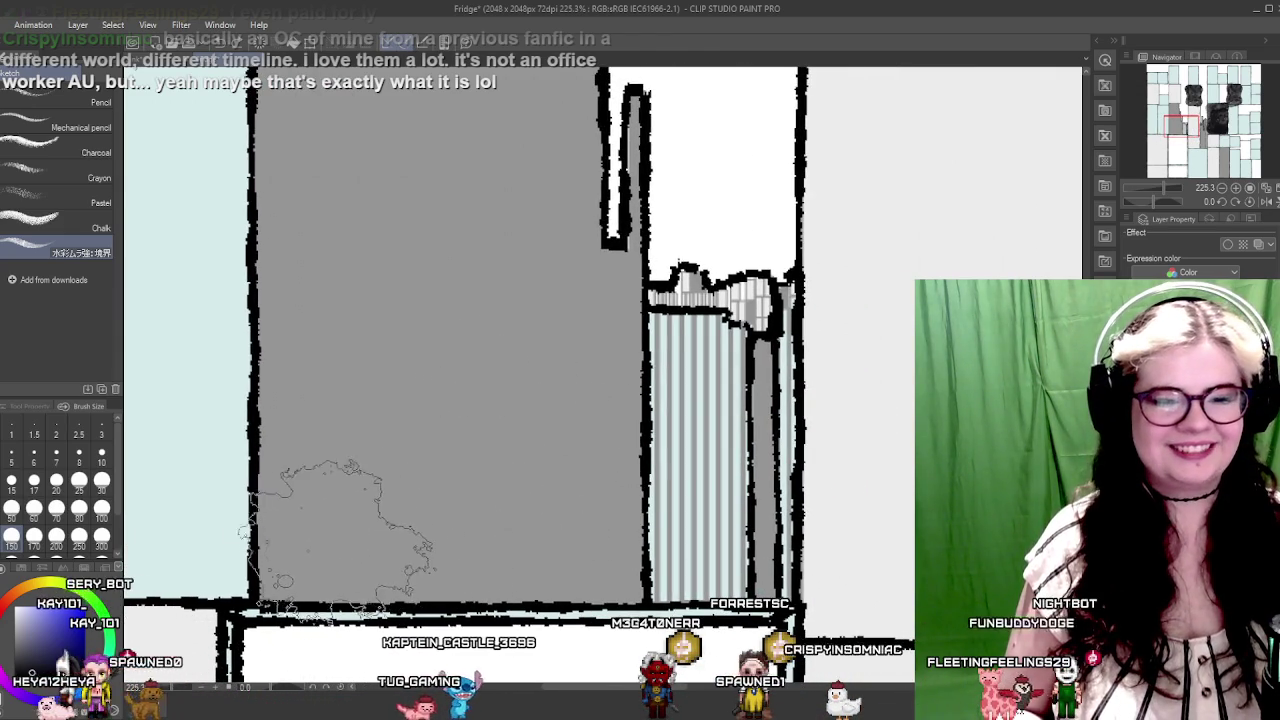
pyautogui.moveTo(337, 535)
pyautogui.mouseDown()
pyautogui.moveTo(470, 510)
pyautogui.moveTo(540, 460)
pyautogui.moveTo(512, 340)
pyautogui.moveTo(428, 500)
pyautogui.moveTo(400, 414)
pyautogui.moveTo(414, 271)
pyautogui.mouseUp()
pyautogui.moveTo(474, 187)
pyautogui.mouseDown()
pyautogui.moveTo(494, 462)
pyautogui.moveTo(380, 520)
pyautogui.moveTo(400, 300)
pyautogui.moveTo(500, 450)
pyautogui.moveTo(423, 231)
pyautogui.moveTo(445, 451)
pyautogui.moveTo(380, 600)
pyautogui.moveTo(420, 520)
pyautogui.moveTo(335, 398)
pyautogui.moveTo(380, 260)
pyautogui.moveTo(500, 300)
pyautogui.moveTo(434, 423)
pyautogui.mouseUp()
pyautogui.moveTo(494, 530); pyautogui.dragTo(382, 284)
pyautogui.moveTo(450, 470)
pyautogui.mouseDown()
pyautogui.moveTo(340, 280)
pyautogui.moveTo(450, 200)
pyautogui.moveTo(352, 363)
pyautogui.mouseUp()
pyautogui.moveTo(352, 363); pyautogui.dragTo(320, 78)
pyautogui.moveTo(470, 250)
pyautogui.mouseDown()
pyautogui.moveTo(465, 440)
pyautogui.moveTo(480, 510)
pyautogui.mouseUp()
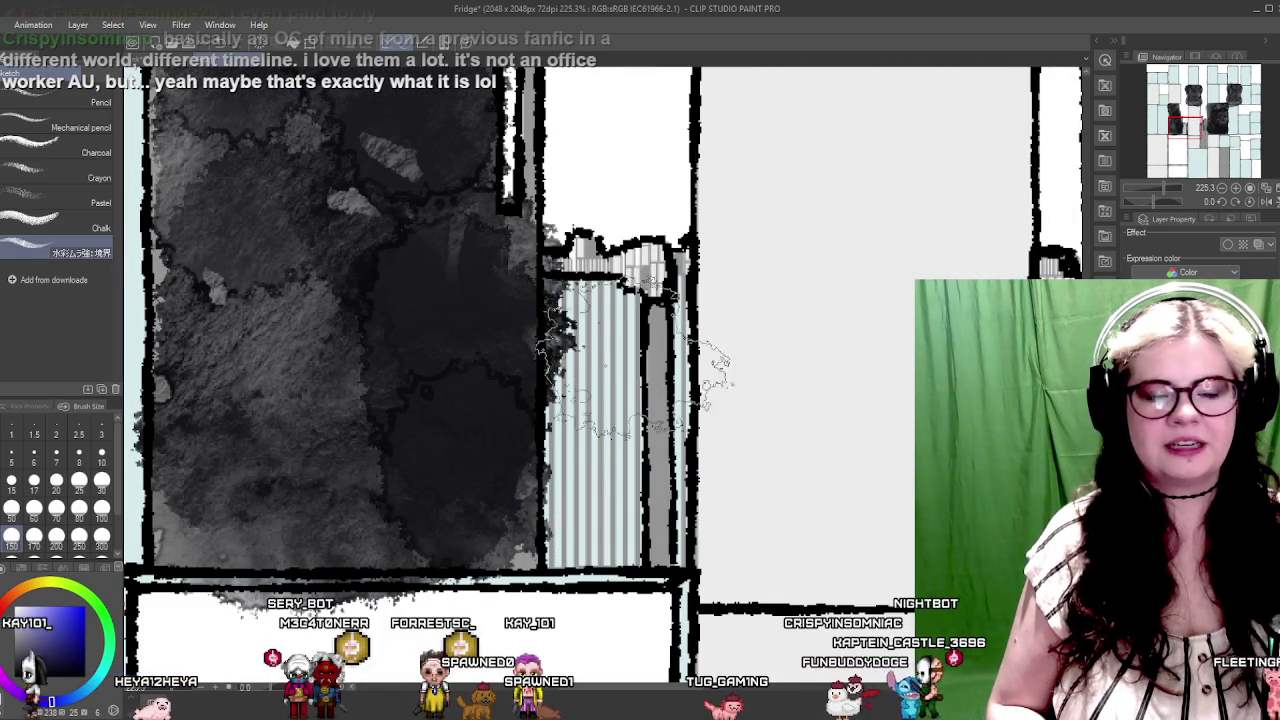
pyautogui.scroll(-5, 727, 305)
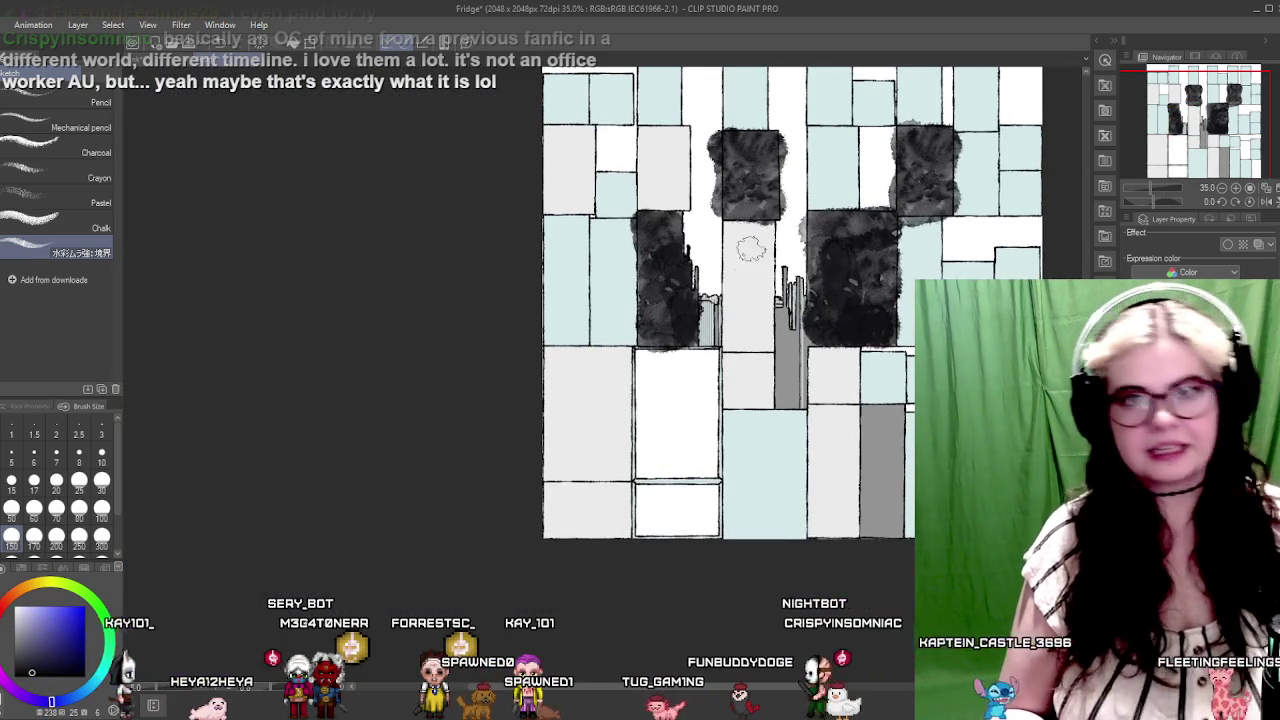
# Step: Paint dark watercolour down the grey panel in the lower-middle area
pyautogui.moveTo(959, 363); pyautogui.dragTo(683, 328)
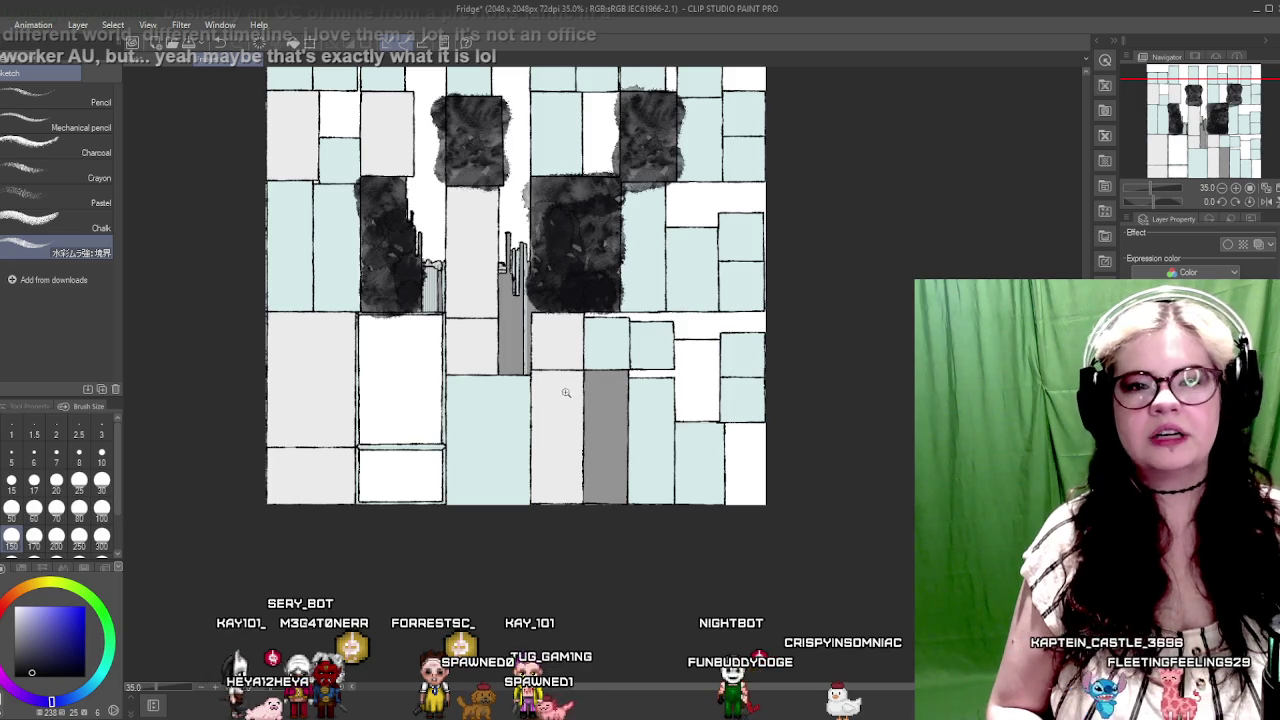
pyautogui.moveTo(566, 393); pyautogui.dragTo(668, 375)
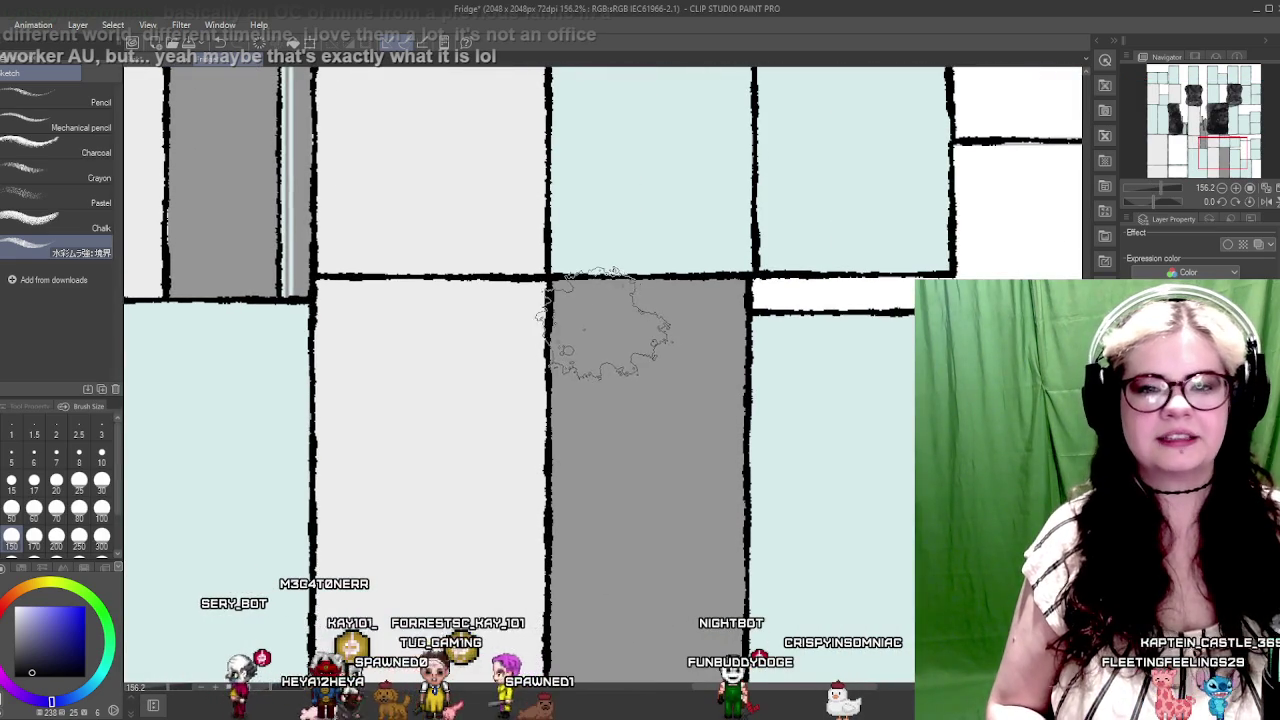
pyautogui.moveTo(605, 322)
pyautogui.mouseDown()
pyautogui.moveTo(690, 330)
pyautogui.moveTo(645, 585)
pyautogui.moveTo(620, 345)
pyautogui.moveTo(600, 480)
pyautogui.moveTo(610, 580)
pyautogui.moveTo(650, 570)
pyautogui.moveTo(614, 430)
pyautogui.moveTo(628, 271)
pyautogui.moveTo(606, 171)
pyautogui.moveTo(600, 440)
pyautogui.moveTo(530, 390)
pyautogui.moveTo(553, 328)
pyautogui.moveTo(585, 457)
pyautogui.moveTo(533, 284)
pyautogui.mouseUp()
pyautogui.scroll(3, 597, 315)
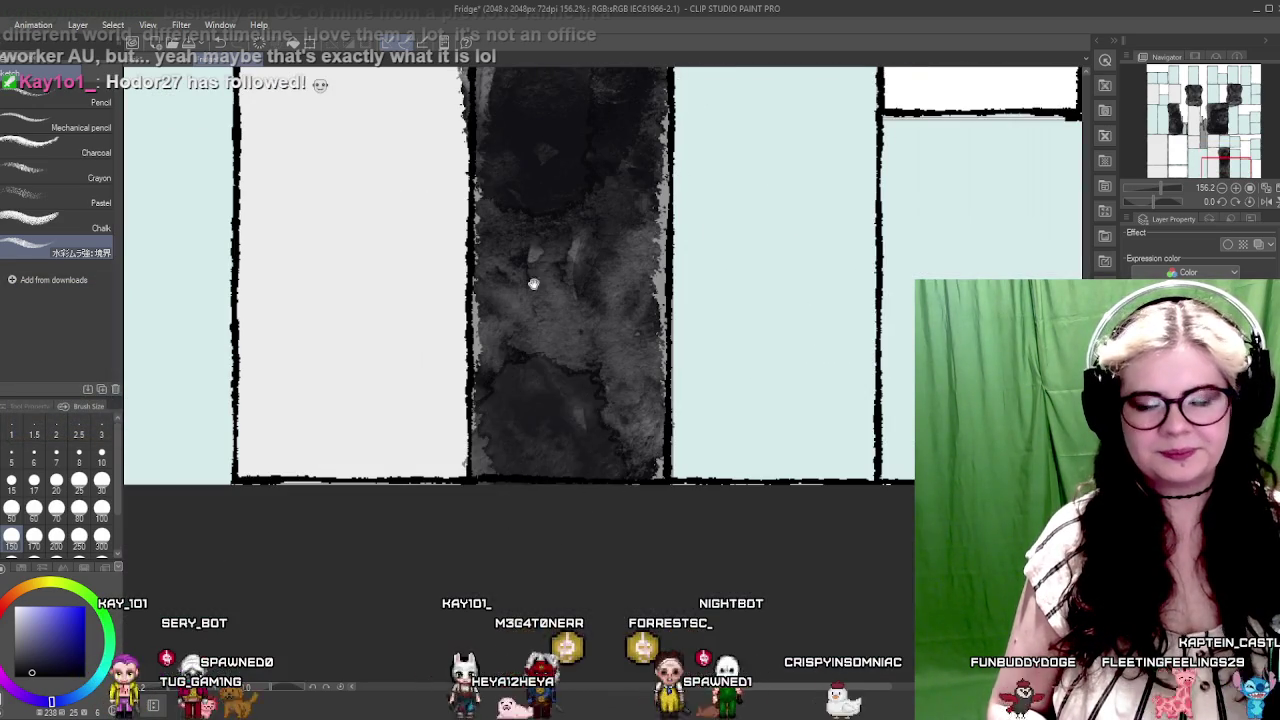
pyautogui.scroll(5, 533, 284)
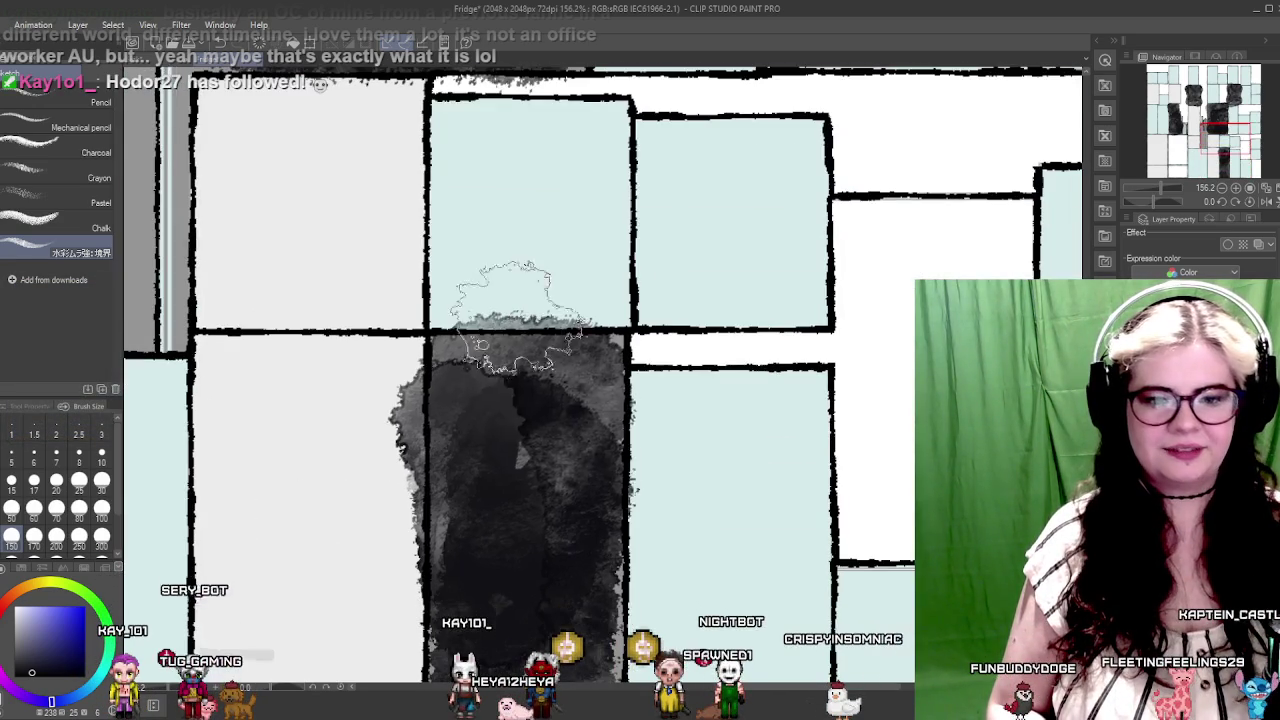
# Step: Darken the dark panel's wash across its left, upper and right parts
pyautogui.moveTo(579, 230); pyautogui.dragTo(620, 120)
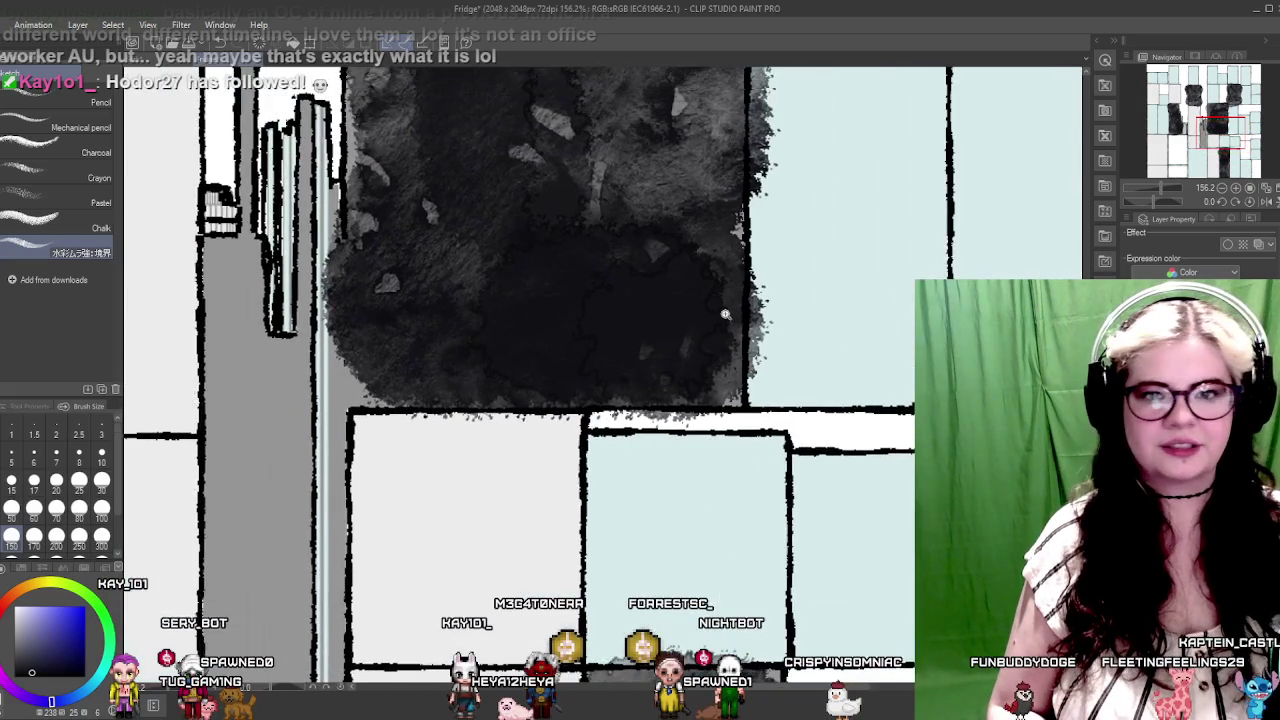
pyautogui.scroll(-5, 680, 327)
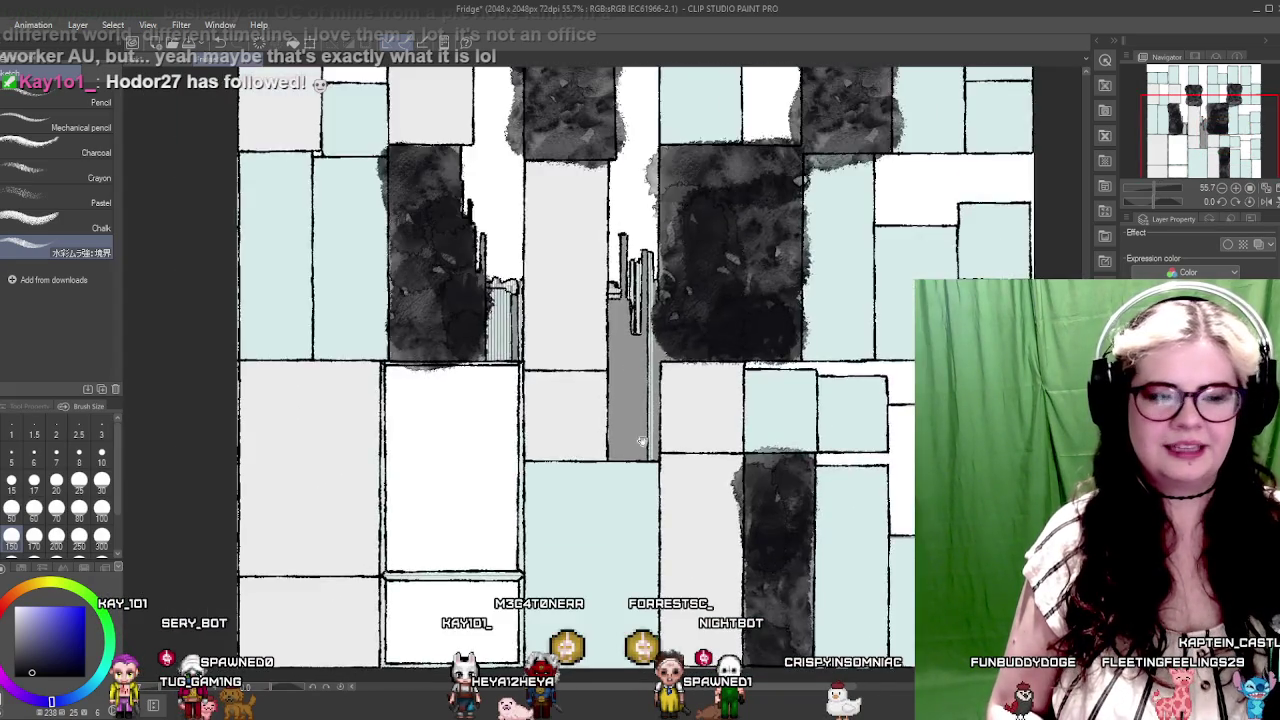
pyautogui.scroll(5, 667, 399)
pyautogui.scroll(2, 614, 414)
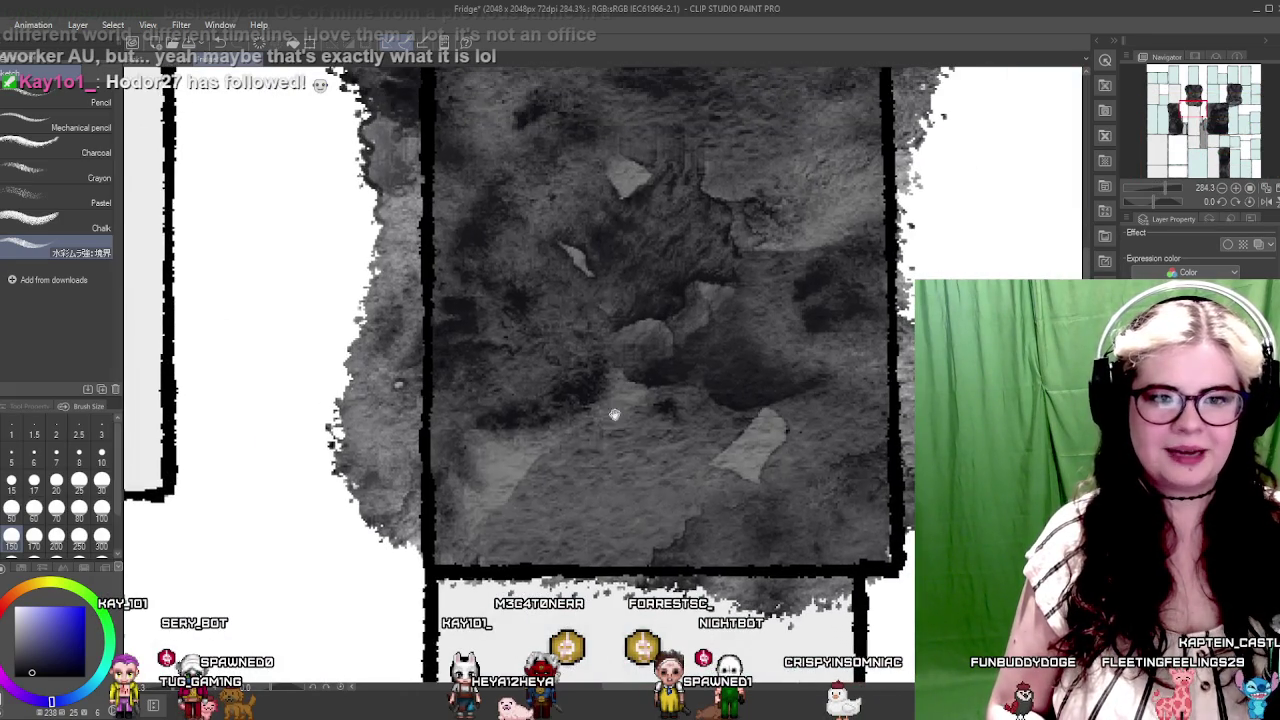
pyautogui.moveTo(530, 444); pyautogui.dragTo(679, 445)
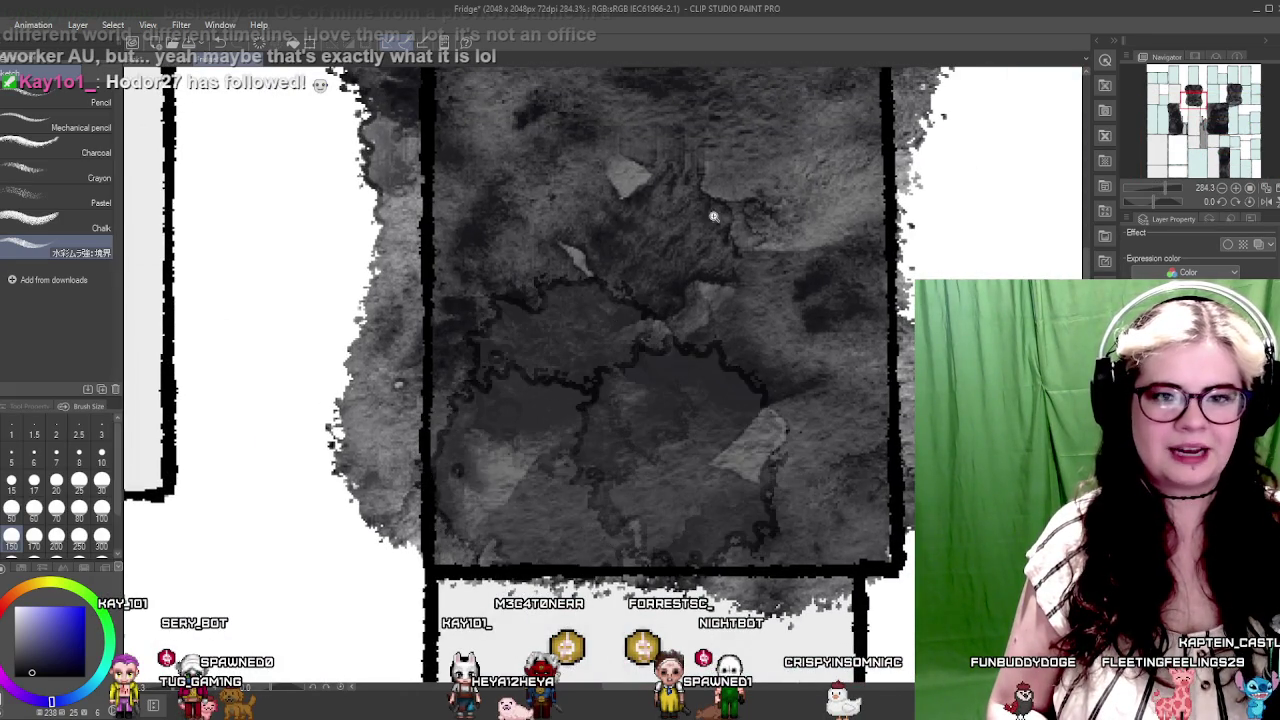
pyautogui.scroll(-2, 713, 216)
pyautogui.scroll(-1, 677, 394)
pyautogui.scroll(-1, 694, 343)
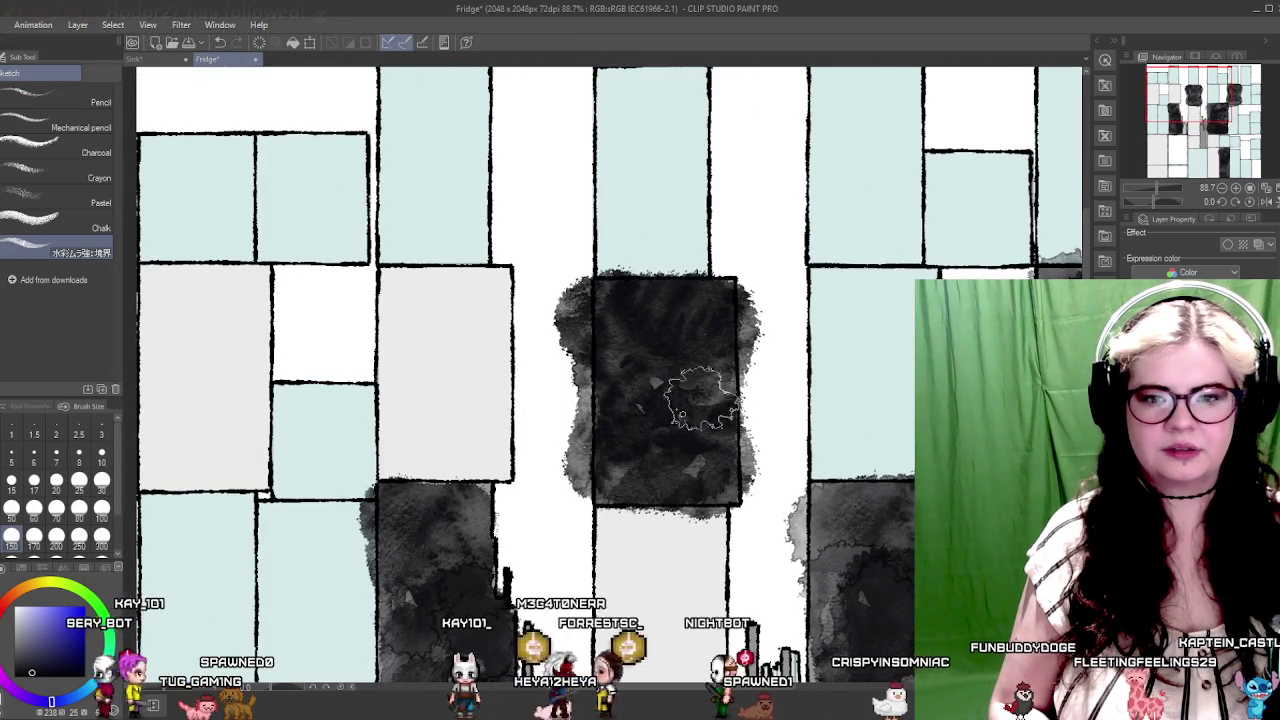
pyautogui.scroll(2, 632, 430)
pyautogui.moveTo(634, 434); pyautogui.dragTo(557, 271)
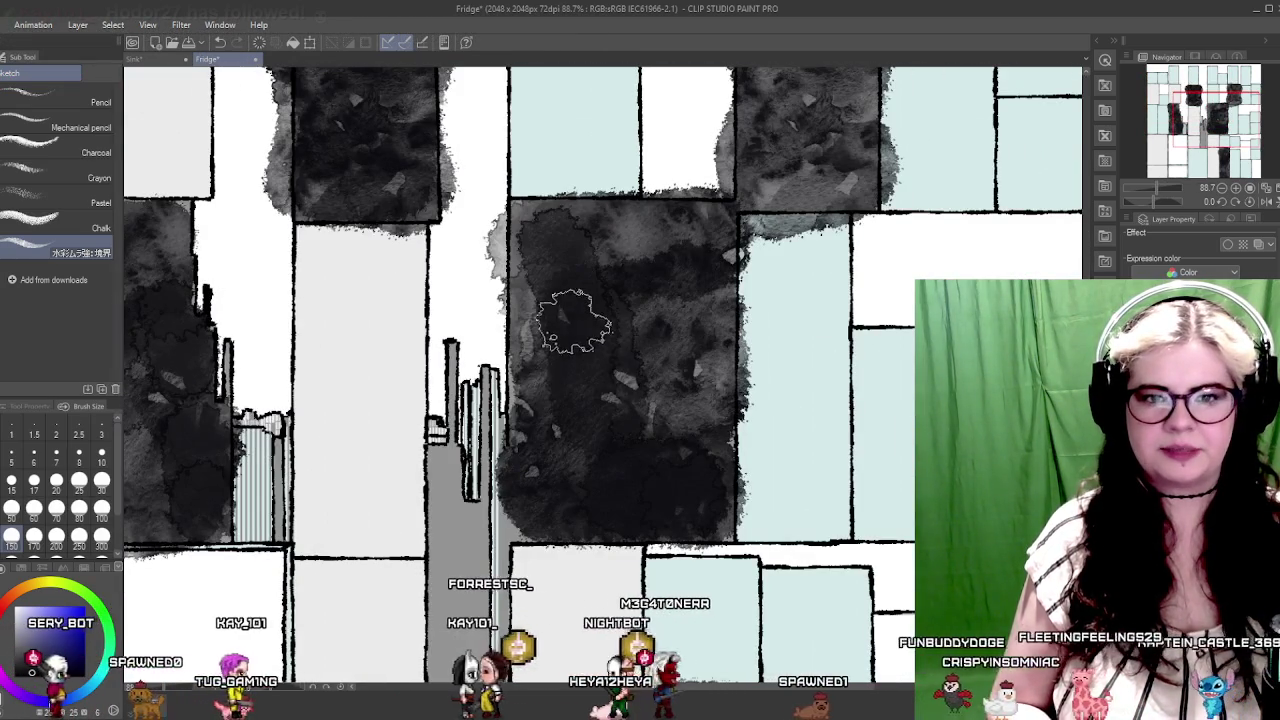
pyautogui.moveTo(675, 383); pyautogui.dragTo(550, 345)
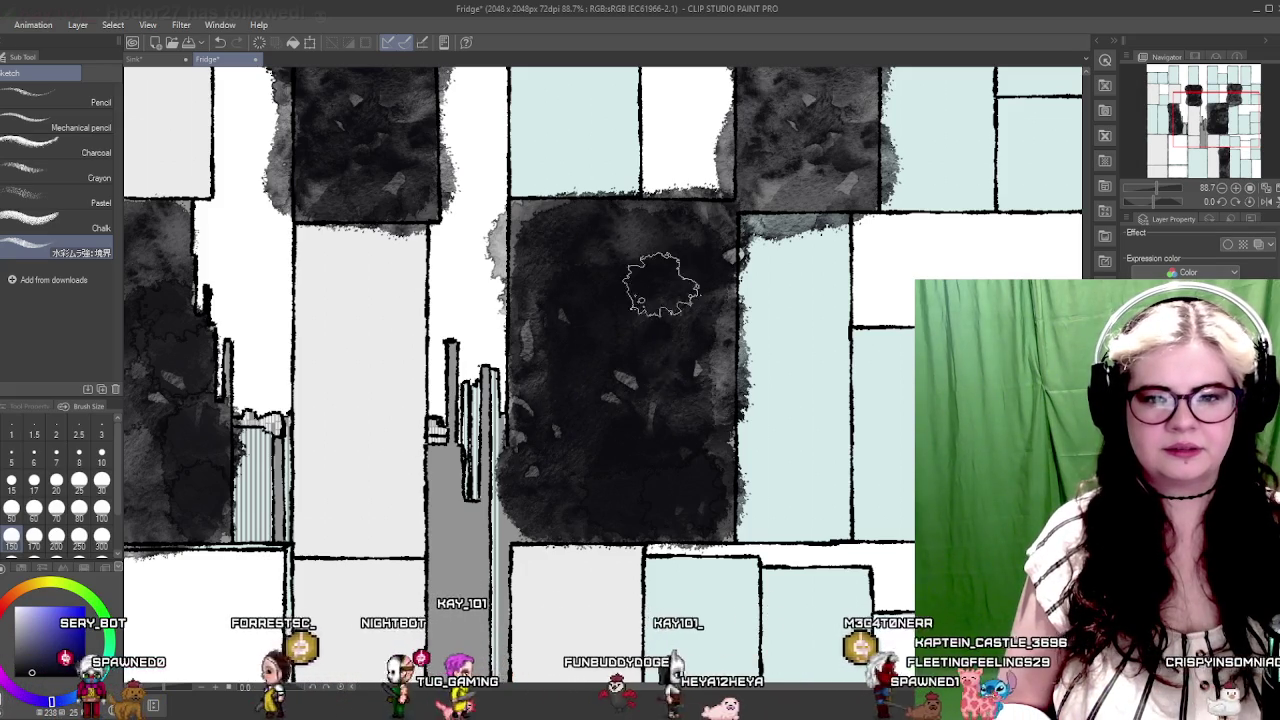
pyautogui.moveTo(657, 277); pyautogui.dragTo(686, 349)
# Step: Cover the narrow grey column with dark watercolour from bottom to top
pyautogui.scroll(-3, 574, 461)
pyautogui.scroll(-3, 580, 430)
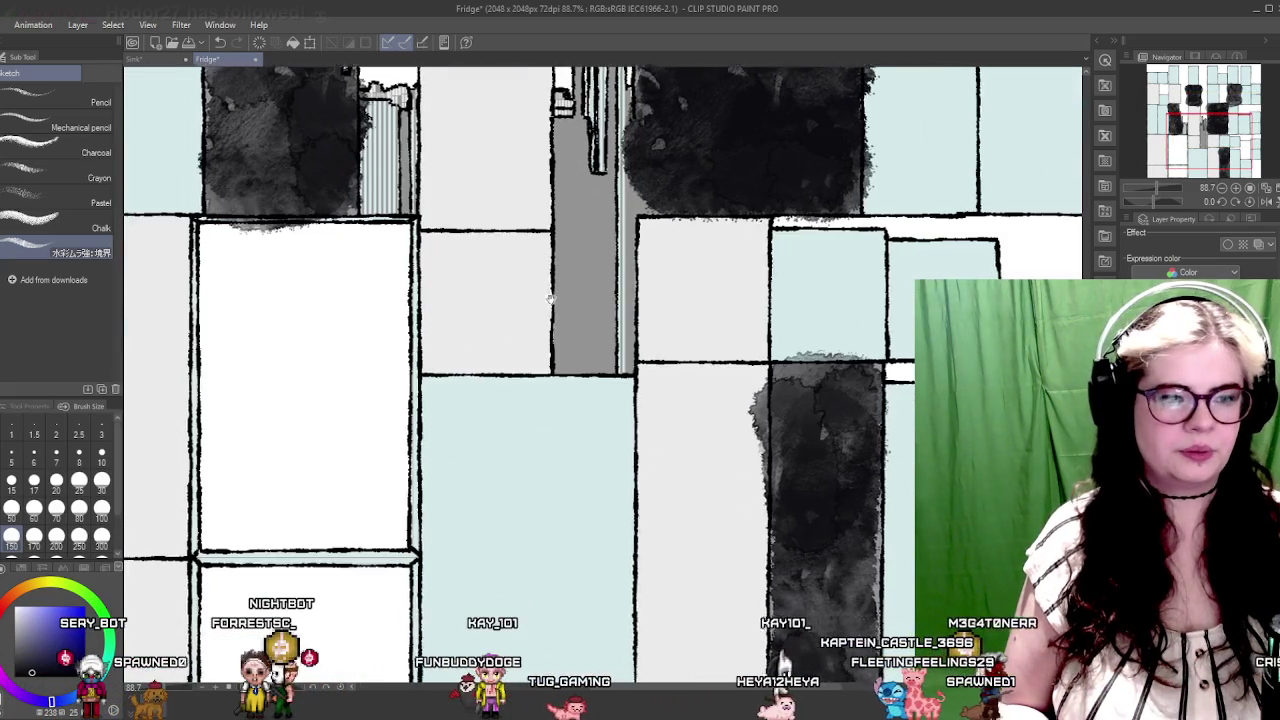
pyautogui.scroll(-2, 590, 390)
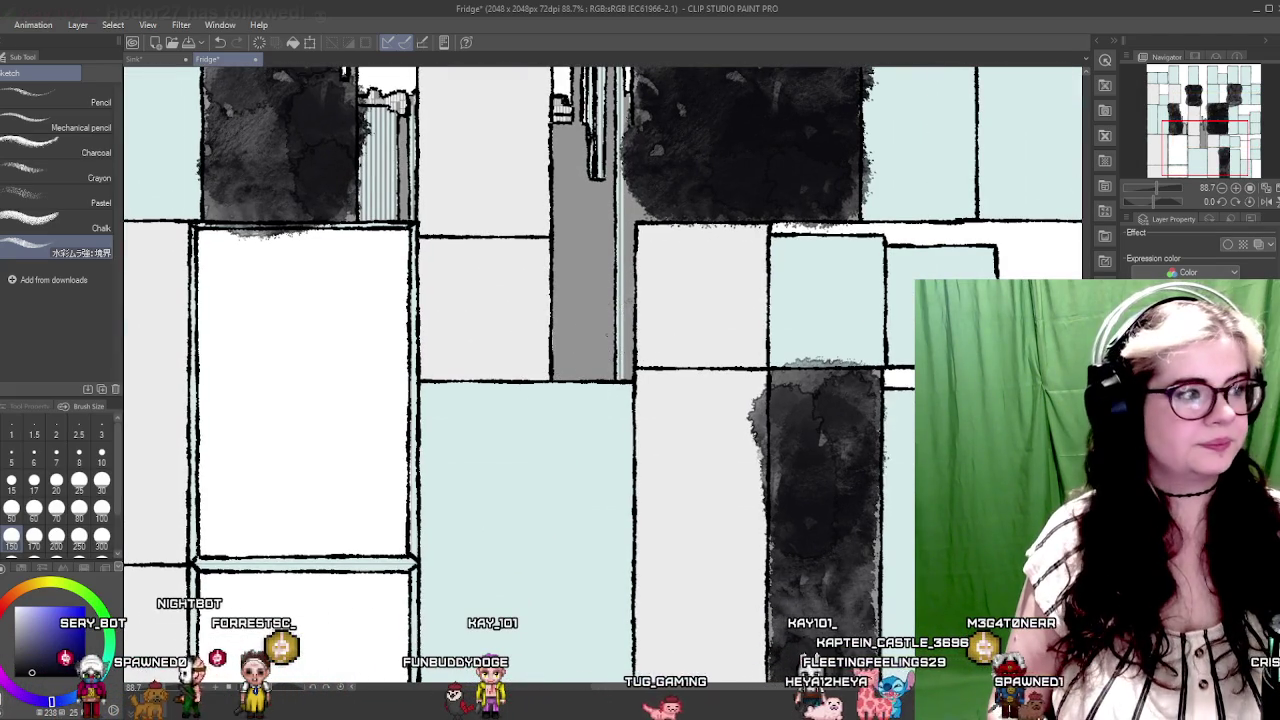
pyautogui.scroll(2, 530, 345)
pyautogui.scroll(2, 571, 323)
pyautogui.scroll(2, 626, 371)
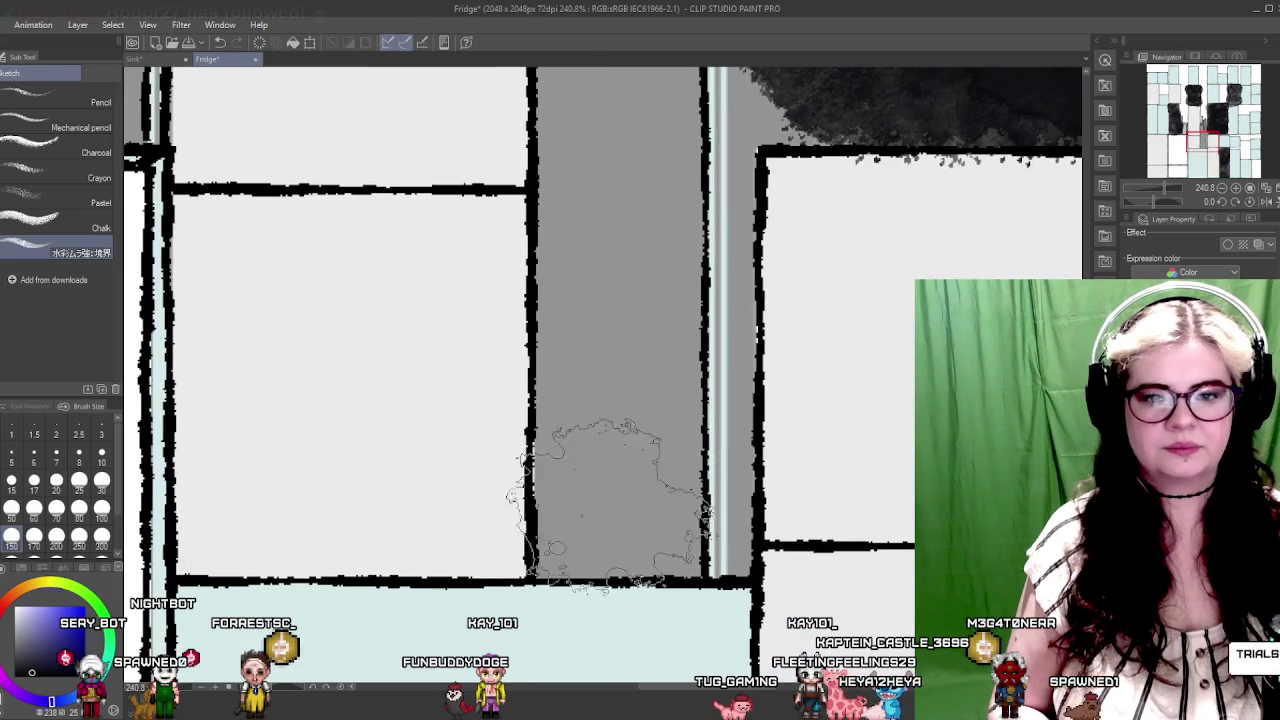
pyautogui.moveTo(571, 457); pyautogui.dragTo(592, 528)
pyautogui.moveTo(607, 302)
pyautogui.mouseDown()
pyautogui.moveTo(650, 350)
pyautogui.moveTo(630, 310)
pyautogui.moveTo(604, 328)
pyautogui.moveTo(609, 380)
pyautogui.moveTo(680, 360)
pyautogui.mouseUp()
pyautogui.scroll(3, 625, 320)
pyautogui.scroll(2, 609, 380)
pyautogui.scroll(-2, 680, 360)
# Step: Pick a darker grey in the Color Wheel palette's colour square
pyautogui.scroll(-5, 670, 365)
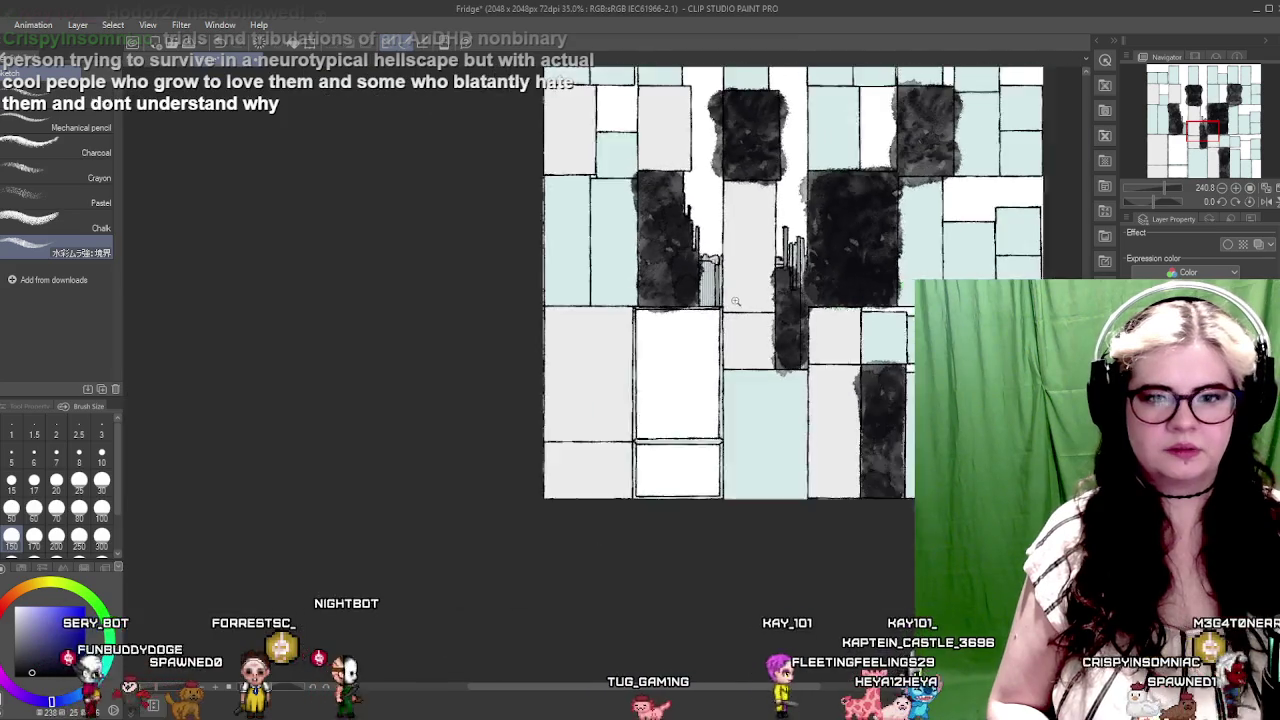
pyautogui.scroll(-1, 665, 370)
pyautogui.scroll(-1, 663, 373)
pyautogui.scroll(-2, 663, 373)
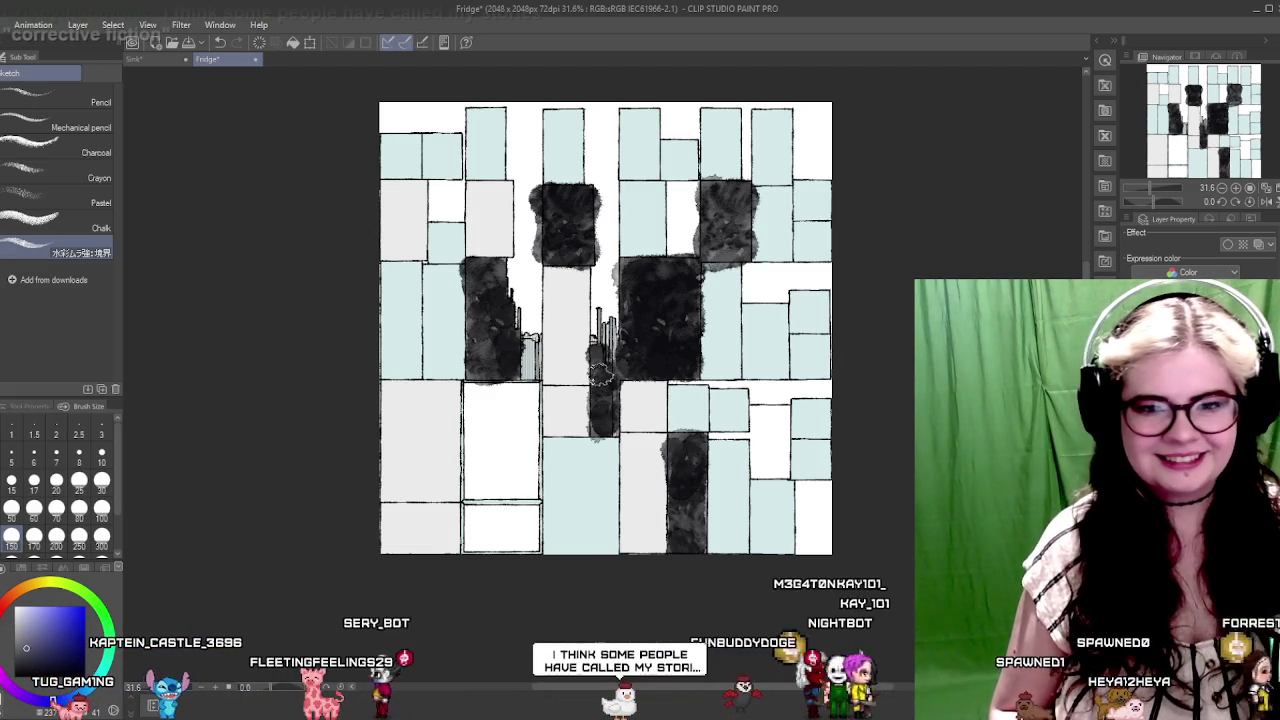
pyautogui.keyDown('alt'); pyautogui.click(598, 372); pyautogui.keyUp('alt')
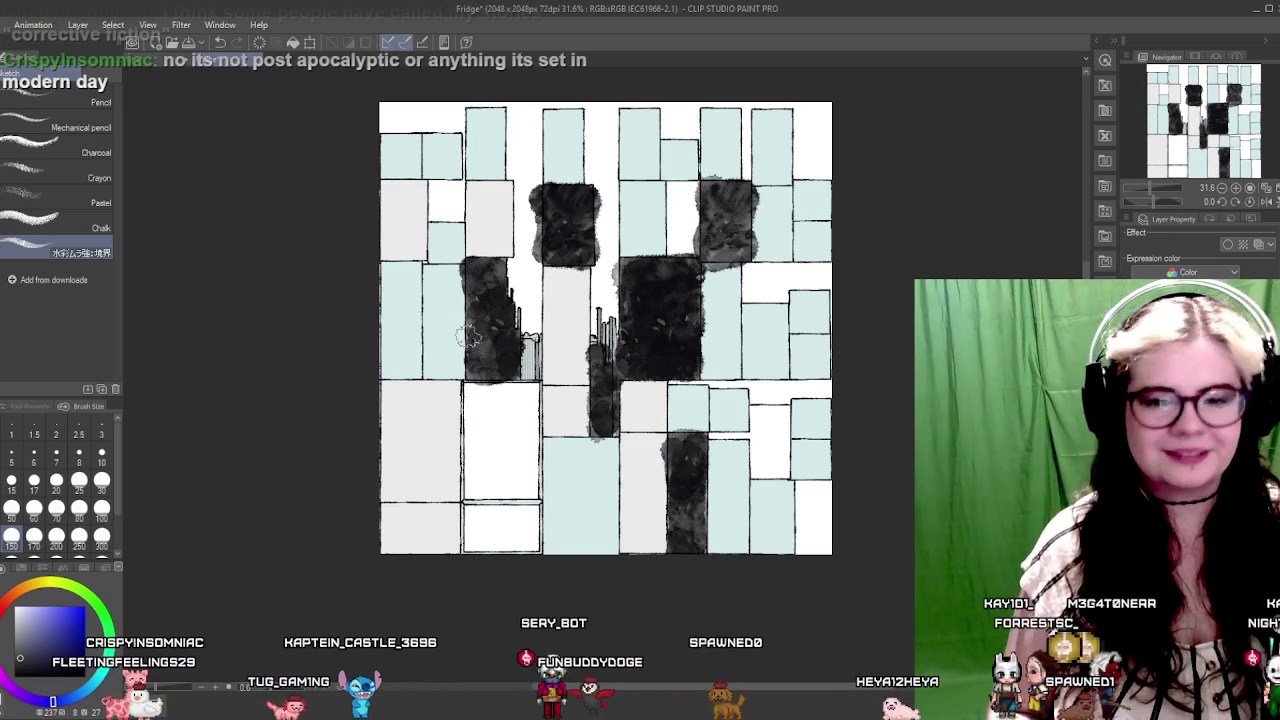
# Step: Zoom in on the dark panels and undo a stroke to restore the black panel outlines
pyautogui.moveTo(517, 425); pyautogui.dragTo(347, 525)
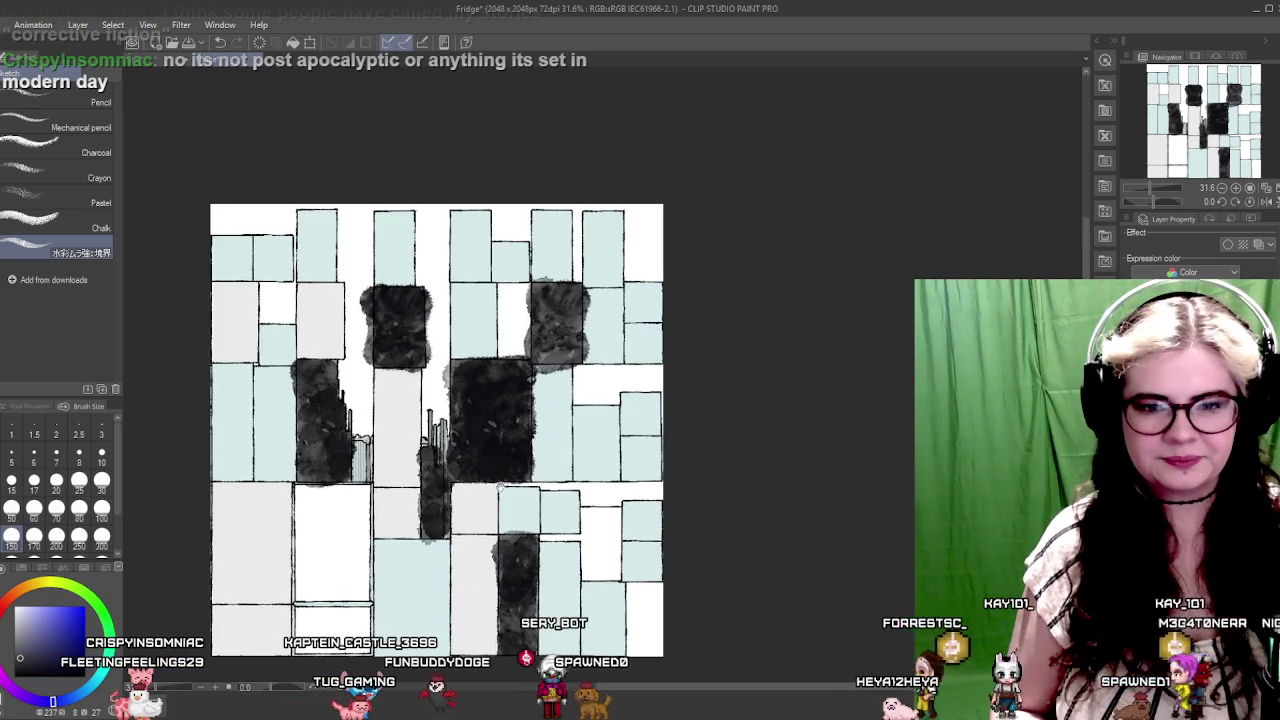
pyautogui.scroll(3, 543, 434)
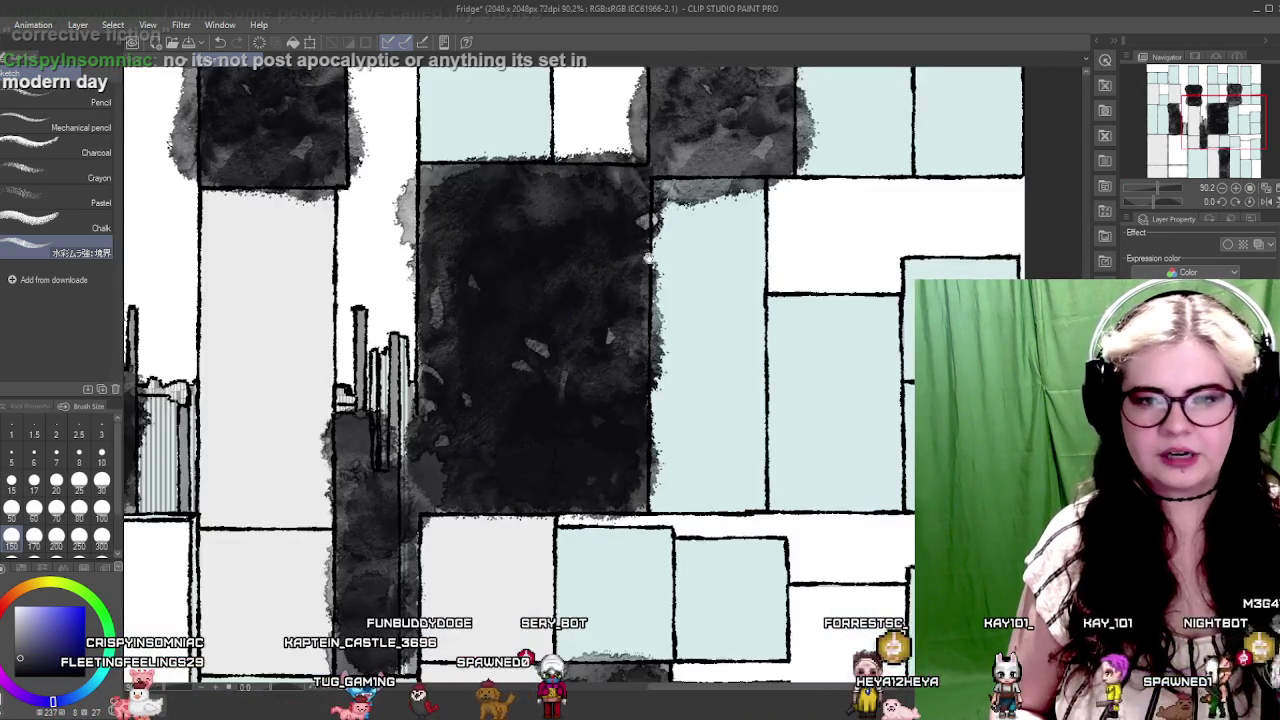
pyautogui.moveTo(648, 258); pyautogui.dragTo(648, 608)
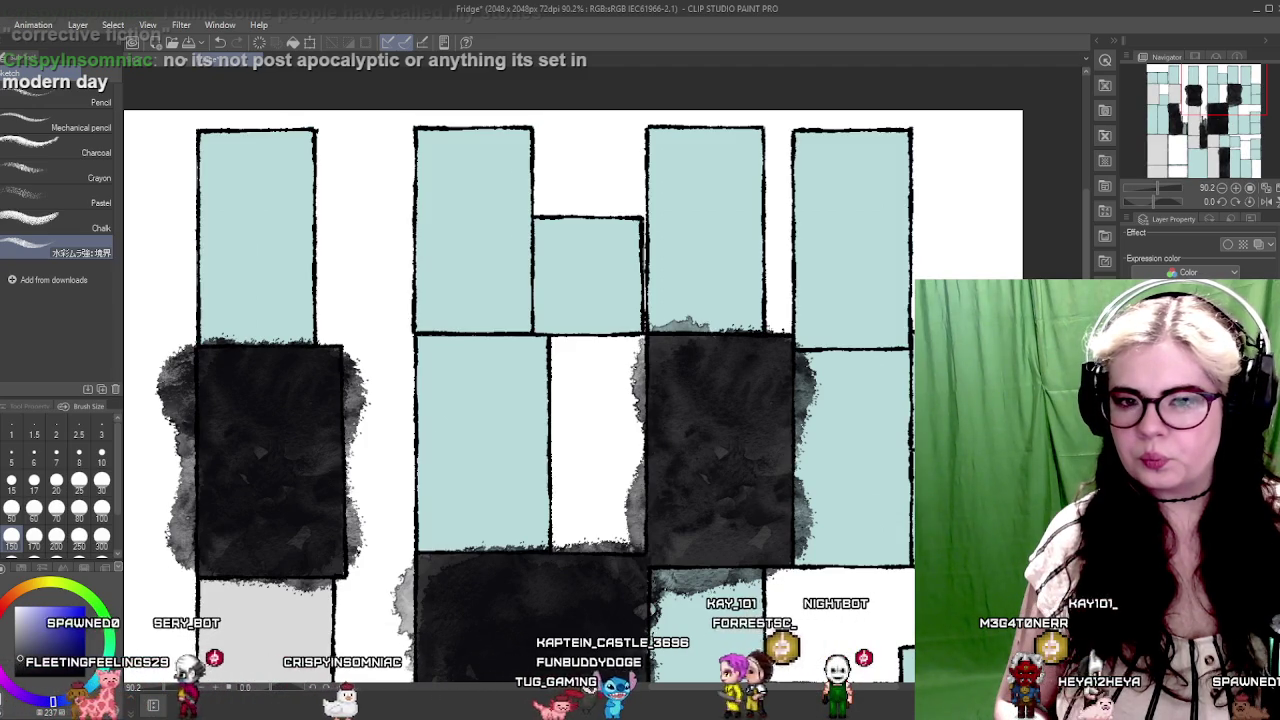
pyautogui.hotkey('ctrl', 'z')
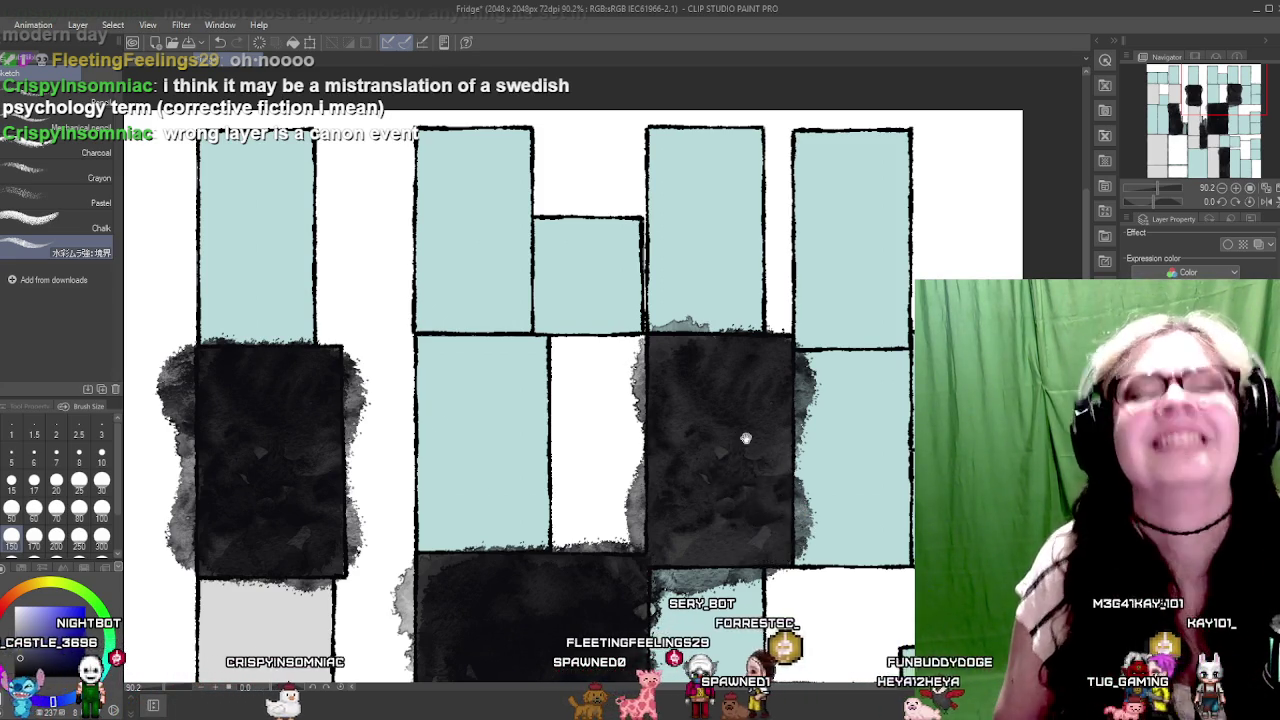
pyautogui.moveTo(745, 438)
pyautogui.mouseDown()
pyautogui.moveTo(656, 339)
pyautogui.moveTo(605, 375)
pyautogui.mouseUp()
pyautogui.moveTo(714, 399)
pyautogui.mouseDown()
pyautogui.moveTo(663, 394)
pyautogui.moveTo(665, 448)
pyautogui.mouseUp()
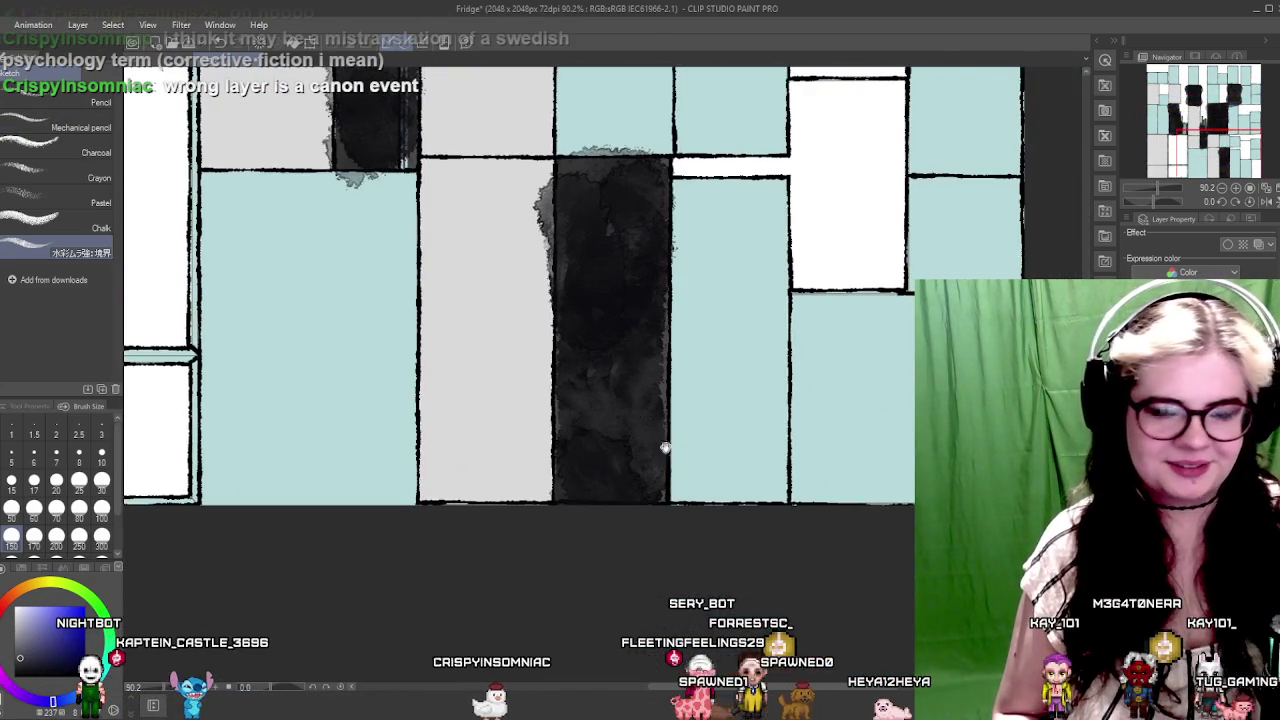
pyautogui.moveTo(734, 349)
pyautogui.mouseDown()
pyautogui.moveTo(706, 397)
pyautogui.moveTo(788, 370)
pyautogui.mouseUp()
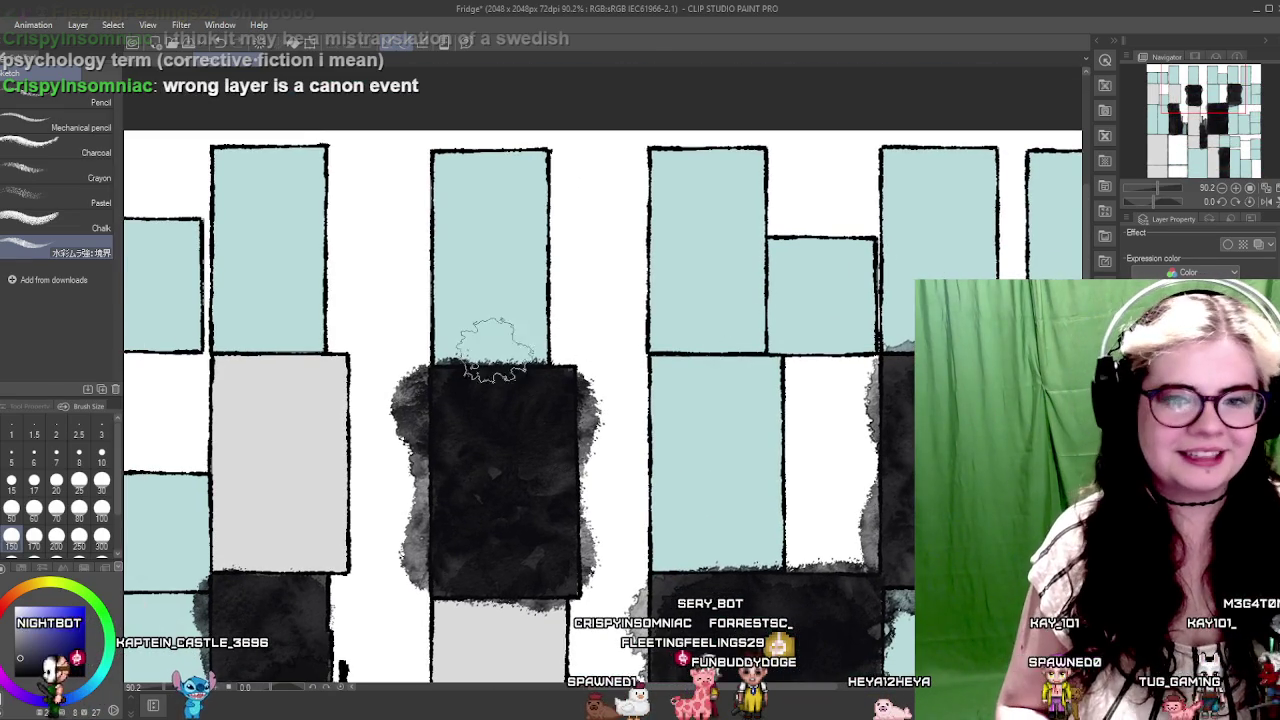
# Step: Try grey watercolour washes above the left dark block, undoing the strokes that went too dark
pyautogui.moveTo(492, 350)
pyautogui.mouseDown()
pyautogui.moveTo(450, 325)
pyautogui.moveTo(535, 337)
pyautogui.mouseUp()
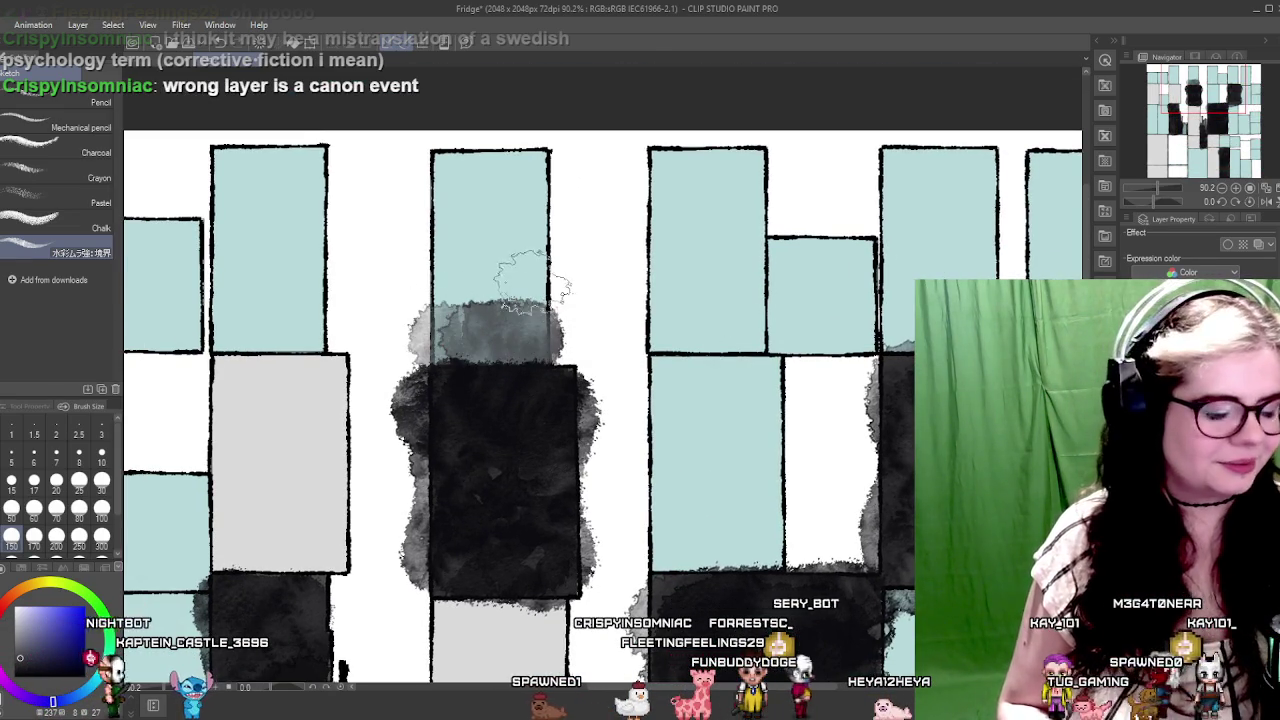
pyautogui.hotkey('ctrl', 'z')
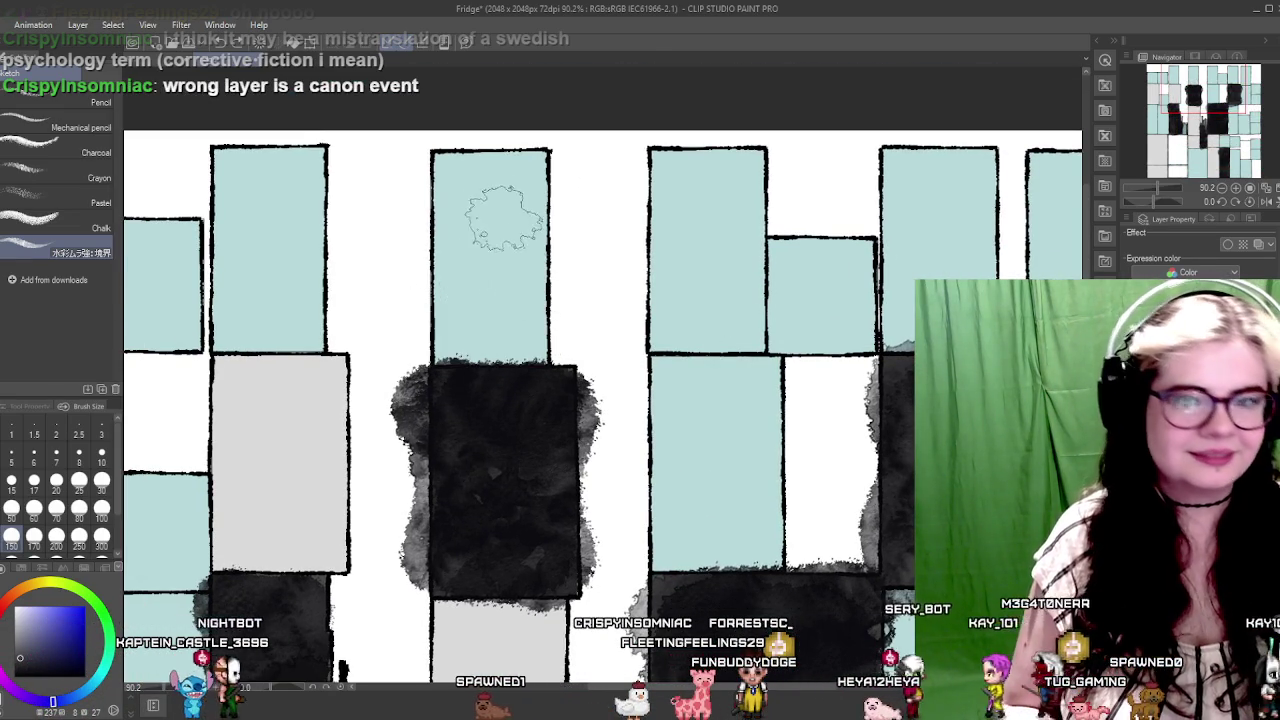
pyautogui.moveTo(460, 168)
pyautogui.mouseDown()
pyautogui.moveTo(440, 330)
pyautogui.moveTo(520, 340)
pyautogui.moveTo(545, 195)
pyautogui.moveTo(480, 280)
pyautogui.mouseUp()
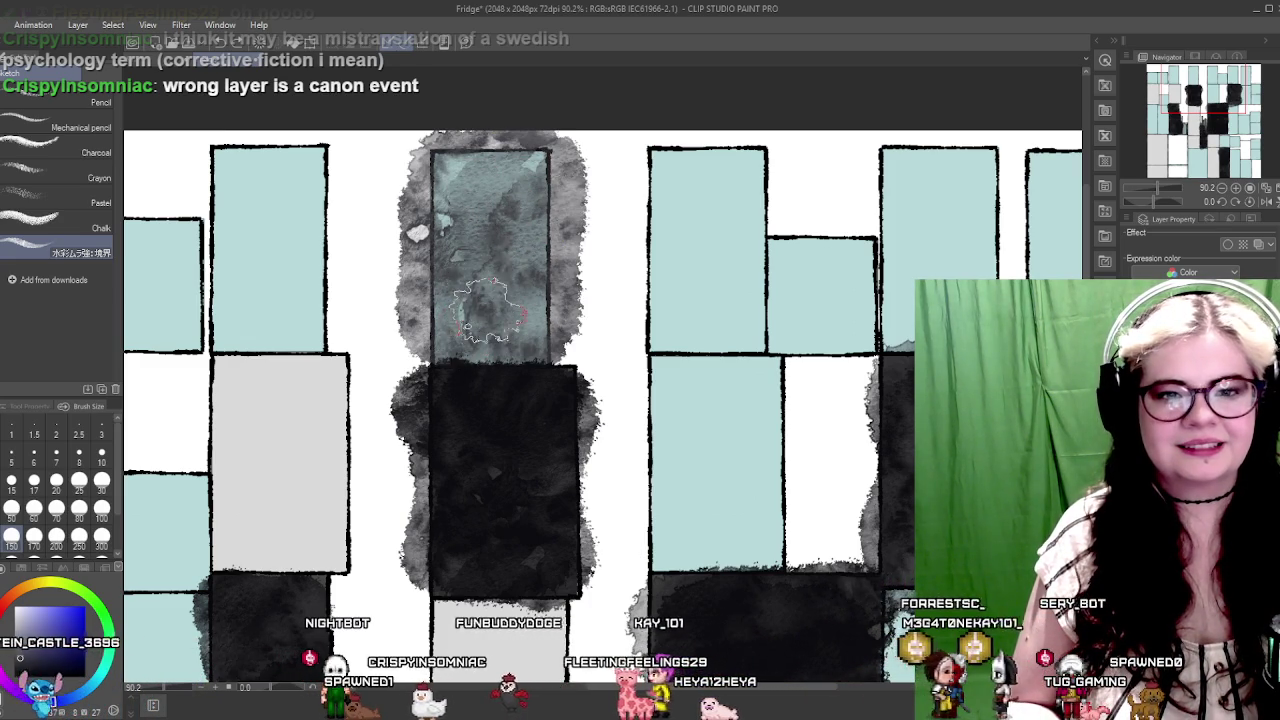
pyautogui.moveTo(495, 205)
pyautogui.mouseDown()
pyautogui.moveTo(460, 260)
pyautogui.moveTo(443, 345)
pyautogui.mouseUp()
pyautogui.hotkey('ctrl', 'z')
# Step: Wash grey over the left, middle and right light-blue panels, then hide the layer to compare
pyautogui.moveTo(522, 313); pyautogui.dragTo(353, 333)
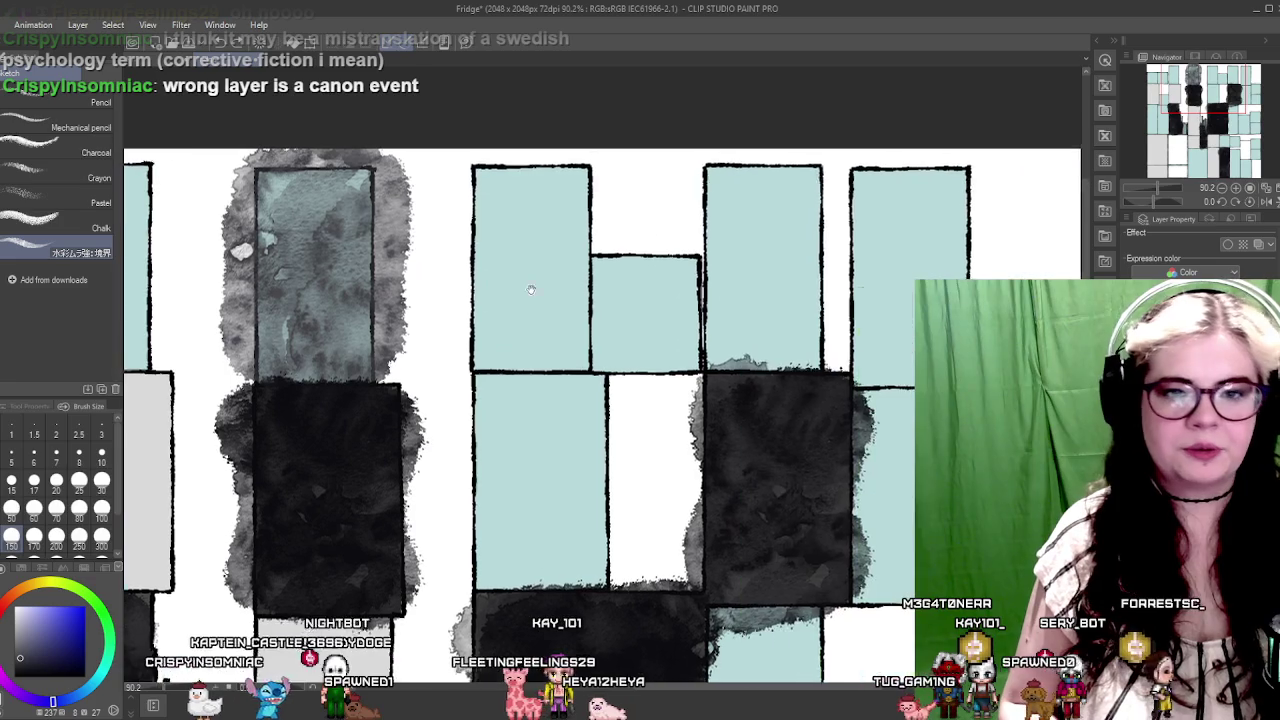
pyautogui.moveTo(500, 185)
pyautogui.mouseDown()
pyautogui.moveTo(488, 300)
pyautogui.moveTo(495, 560)
pyautogui.moveTo(578, 572)
pyautogui.moveTo(625, 340)
pyautogui.mouseUp()
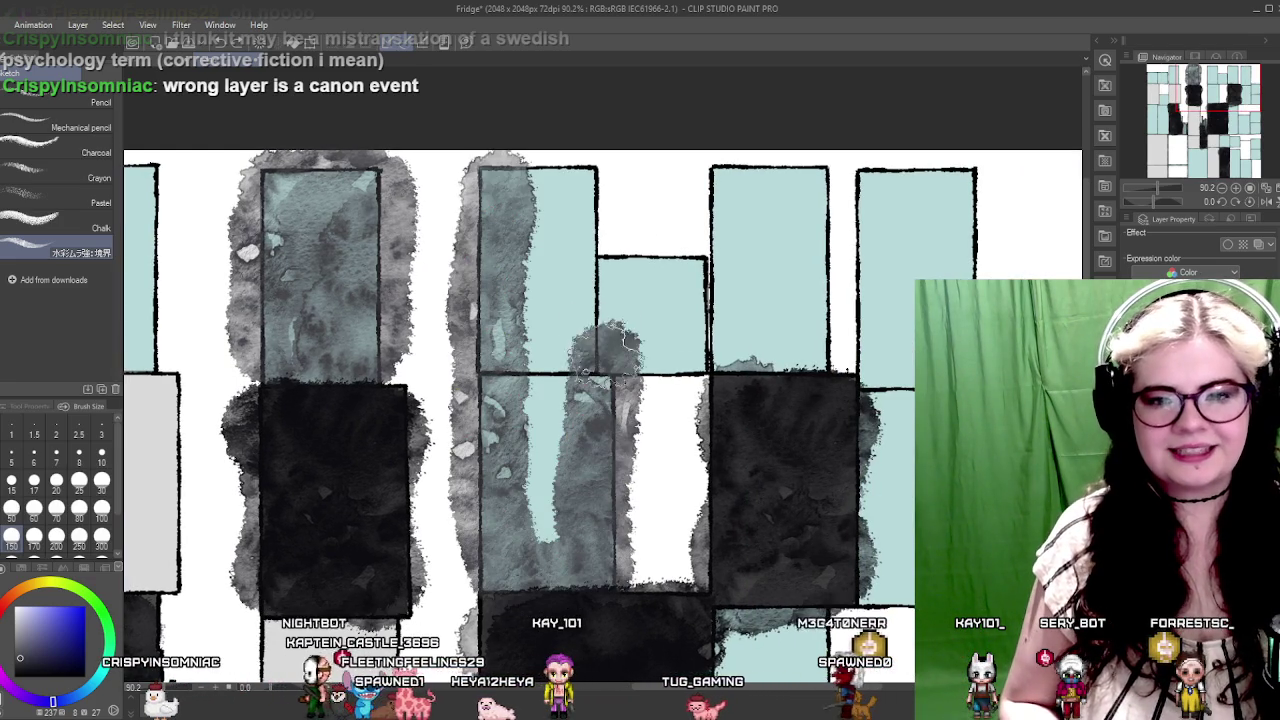
pyautogui.moveTo(600, 290)
pyautogui.mouseDown()
pyautogui.moveTo(585, 210)
pyautogui.moveTo(560, 190)
pyautogui.moveTo(545, 250)
pyautogui.moveTo(543, 440)
pyautogui.mouseUp()
pyautogui.moveTo(578, 487)
pyautogui.mouseDown()
pyautogui.moveTo(640, 260)
pyautogui.moveTo(690, 400)
pyautogui.moveTo(677, 340)
pyautogui.mouseUp()
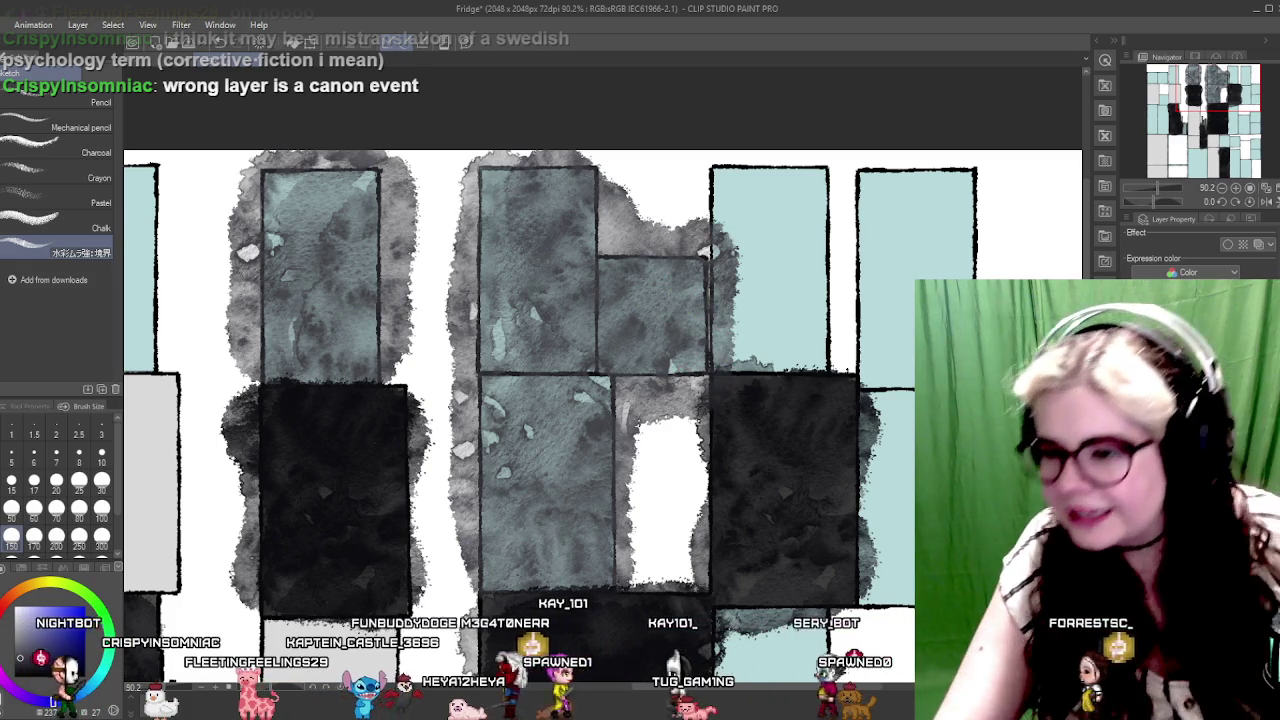
pyautogui.click(1103, 330)
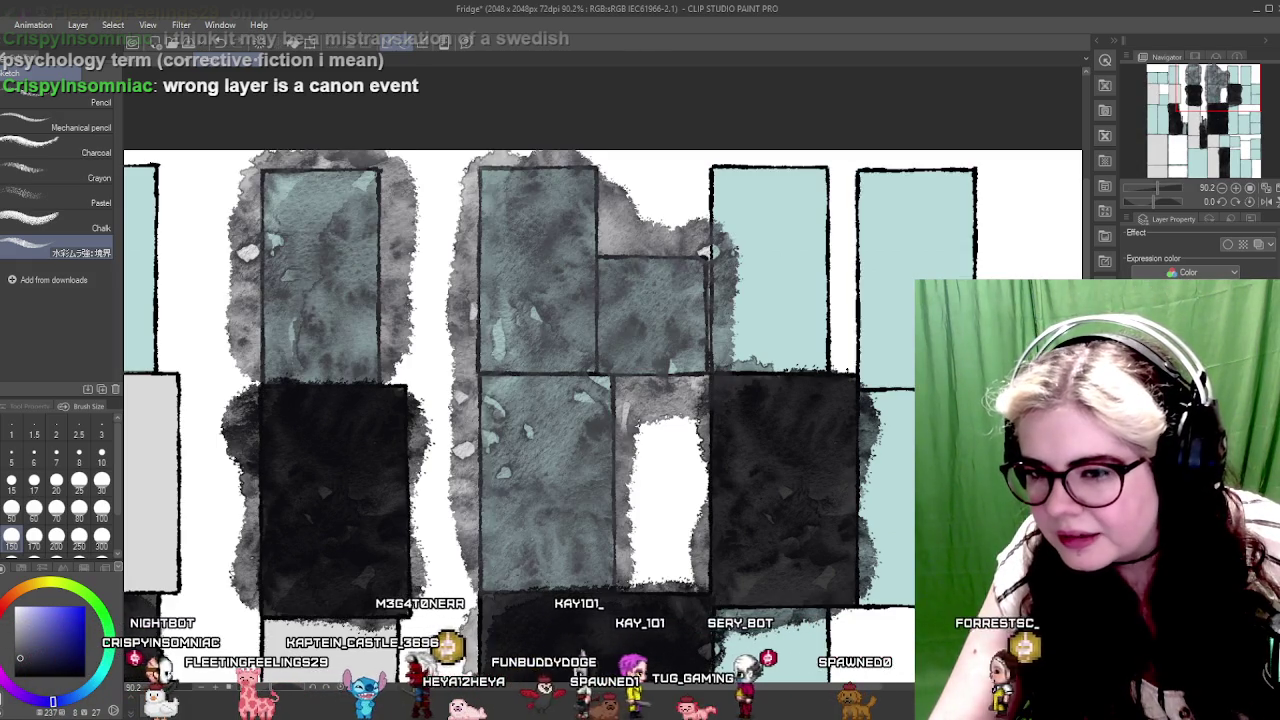
# Step: Undo the grey washes on the light-blue panels, redoing so the dark panels' watercolour stays
pyautogui.hotkey('ctrl', 'z')
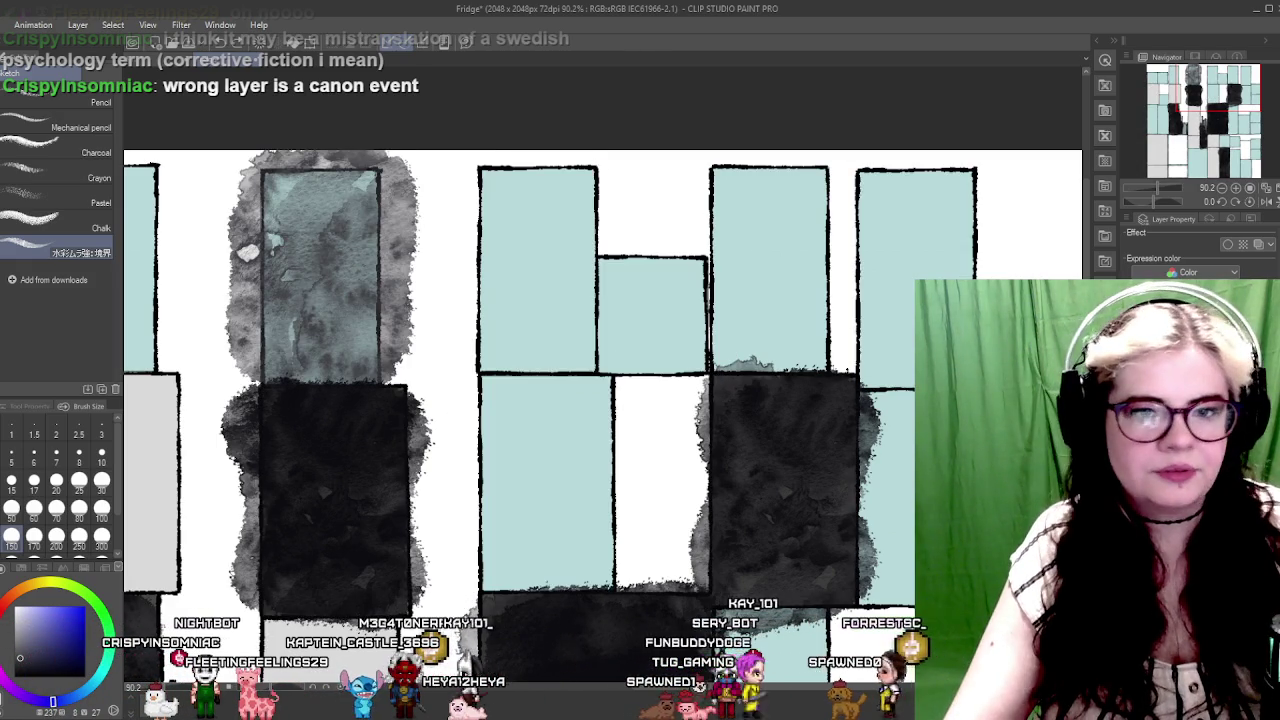
pyautogui.hotkey('ctrl', 'z')
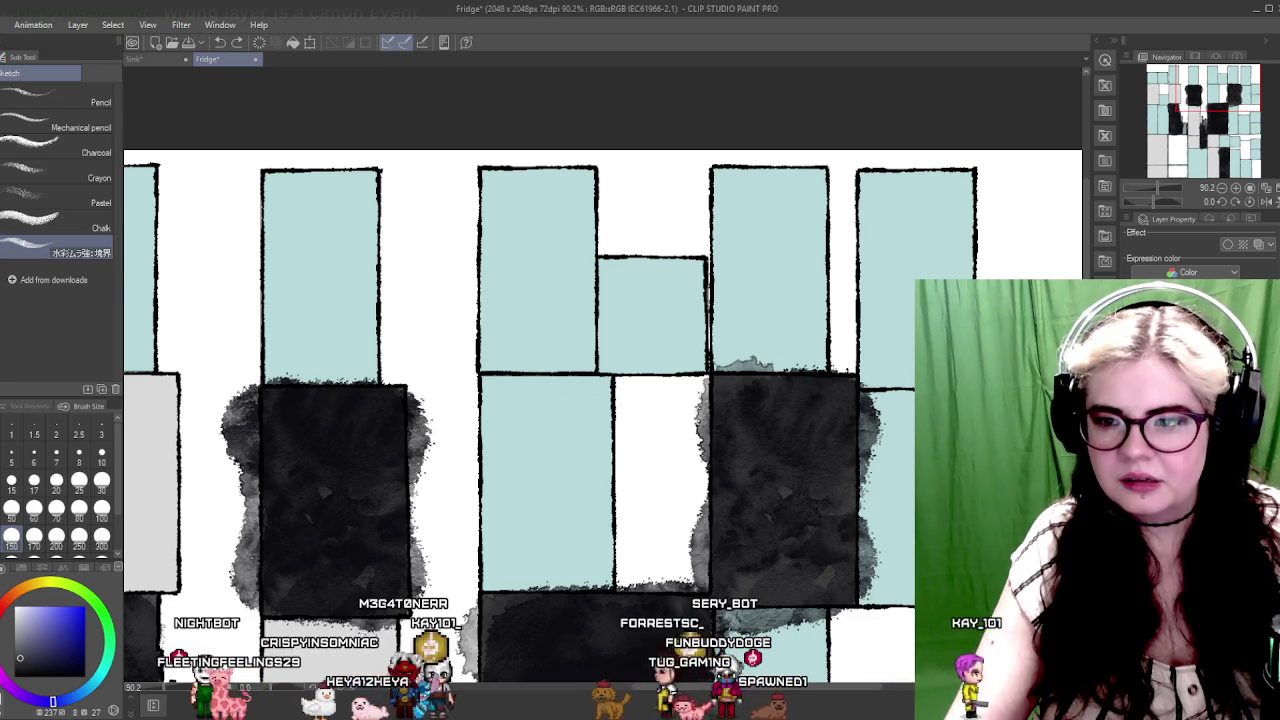
pyautogui.hotkey('ctrl', 'z')
pyautogui.hotkey('ctrl', 'y')
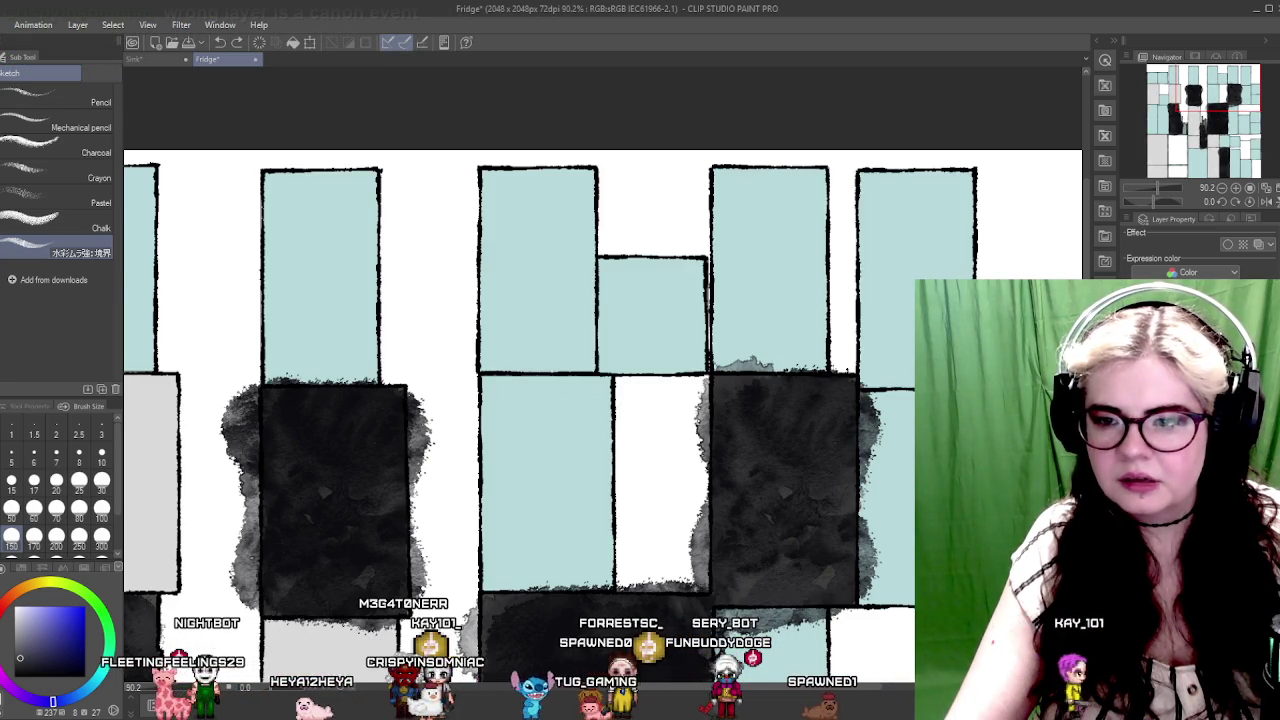
pyautogui.hotkey('ctrl', 'z')
pyautogui.hotkey('ctrl', 'y')
pyautogui.hotkey('ctrl', 'z')
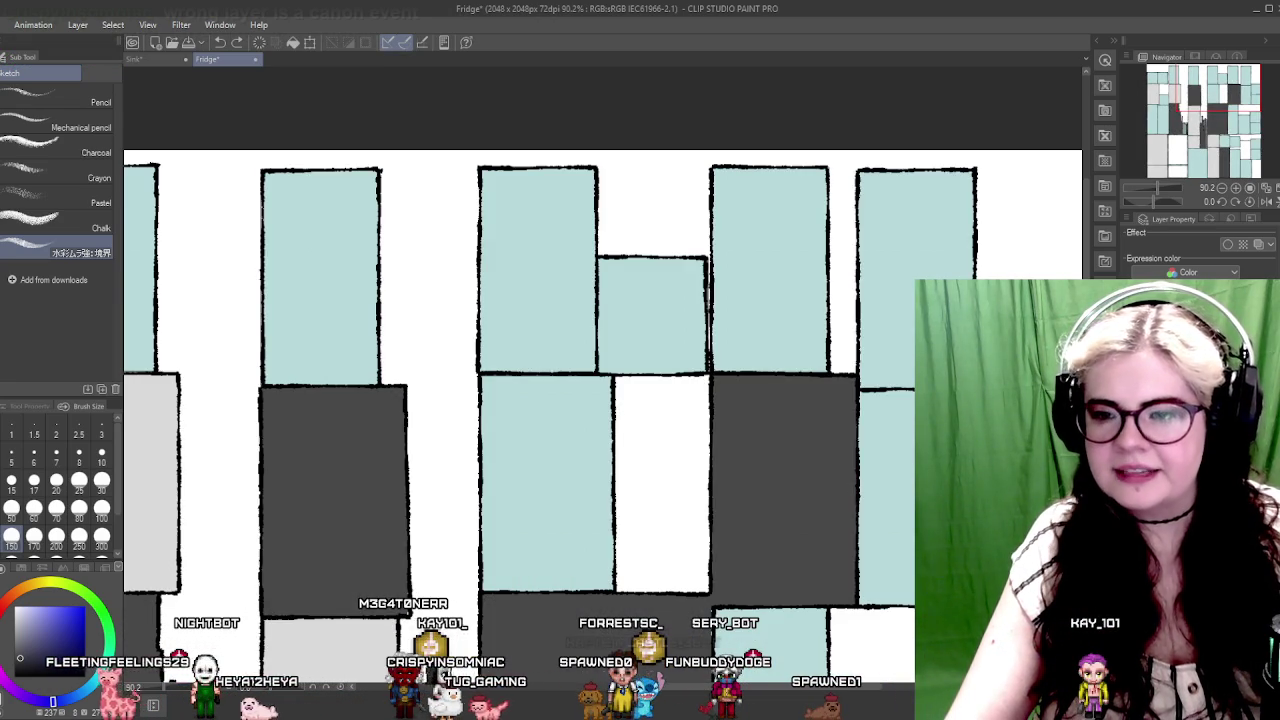
pyautogui.hotkey('ctrl', 'y')
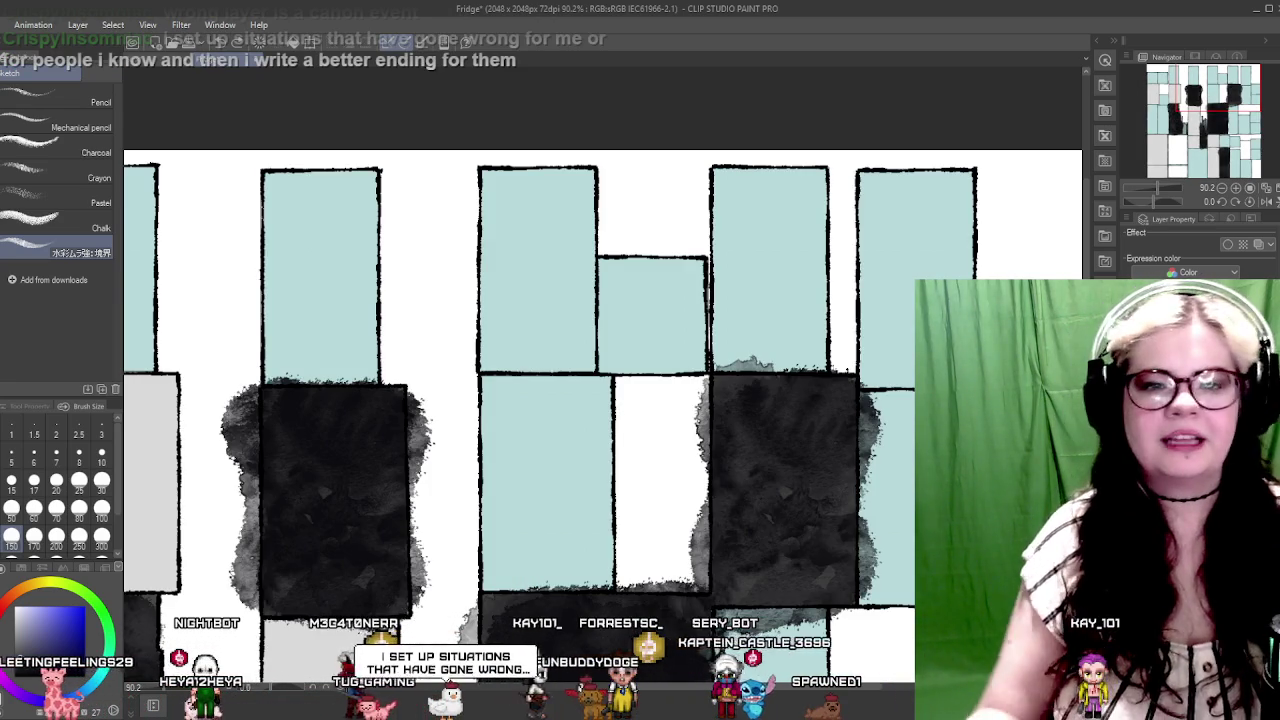
# Step: Wash grey into the top and upper-left light-blue panels, undoing one stray stroke
pyautogui.hscroll(-3, 460, 340)
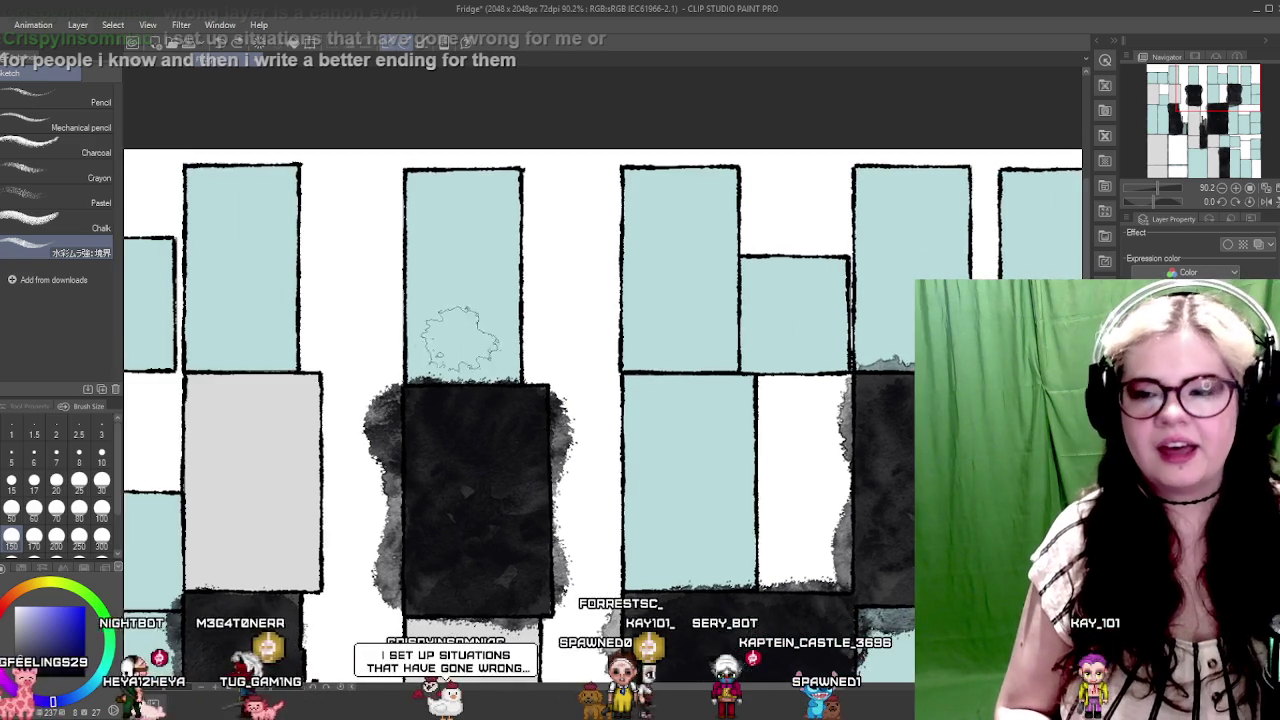
pyautogui.moveTo(430, 398); pyautogui.dragTo(425, 290)
pyautogui.hotkey('ctrl', 'z')
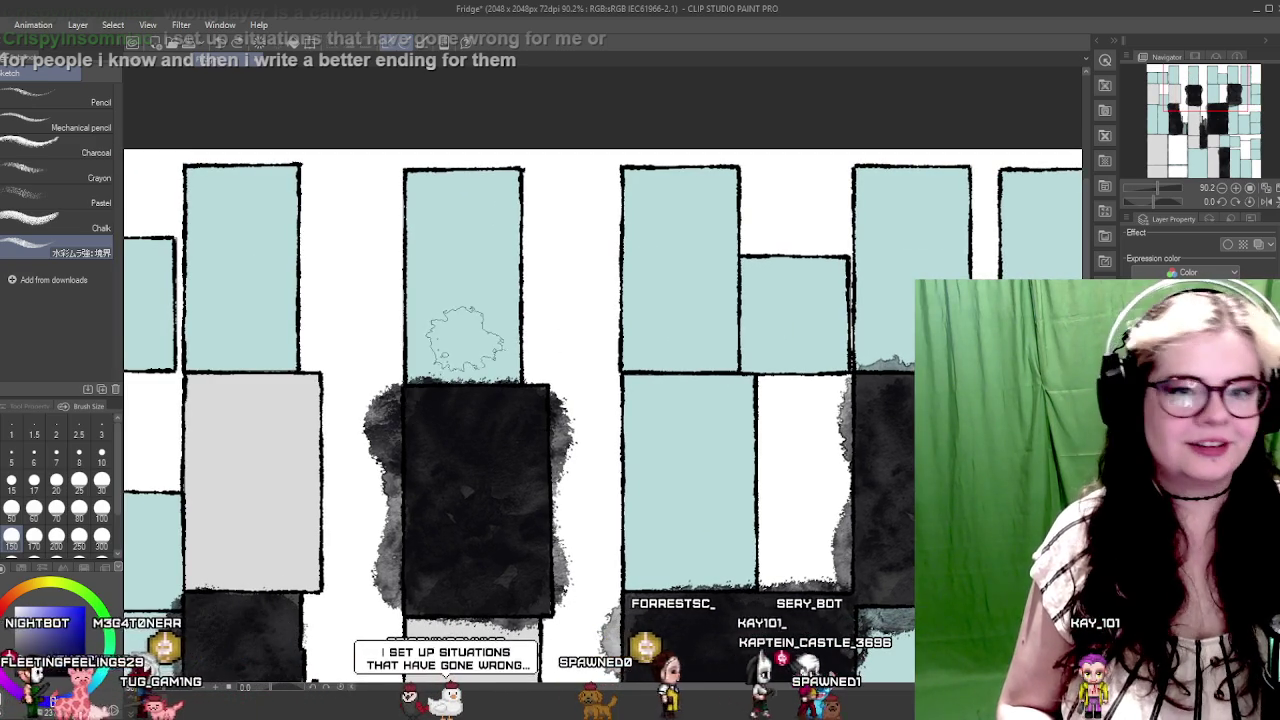
pyautogui.moveTo(420, 355)
pyautogui.mouseDown()
pyautogui.moveTo(445, 200)
pyautogui.moveTo(460, 300)
pyautogui.mouseUp()
pyautogui.hscroll(4, 470, 330)
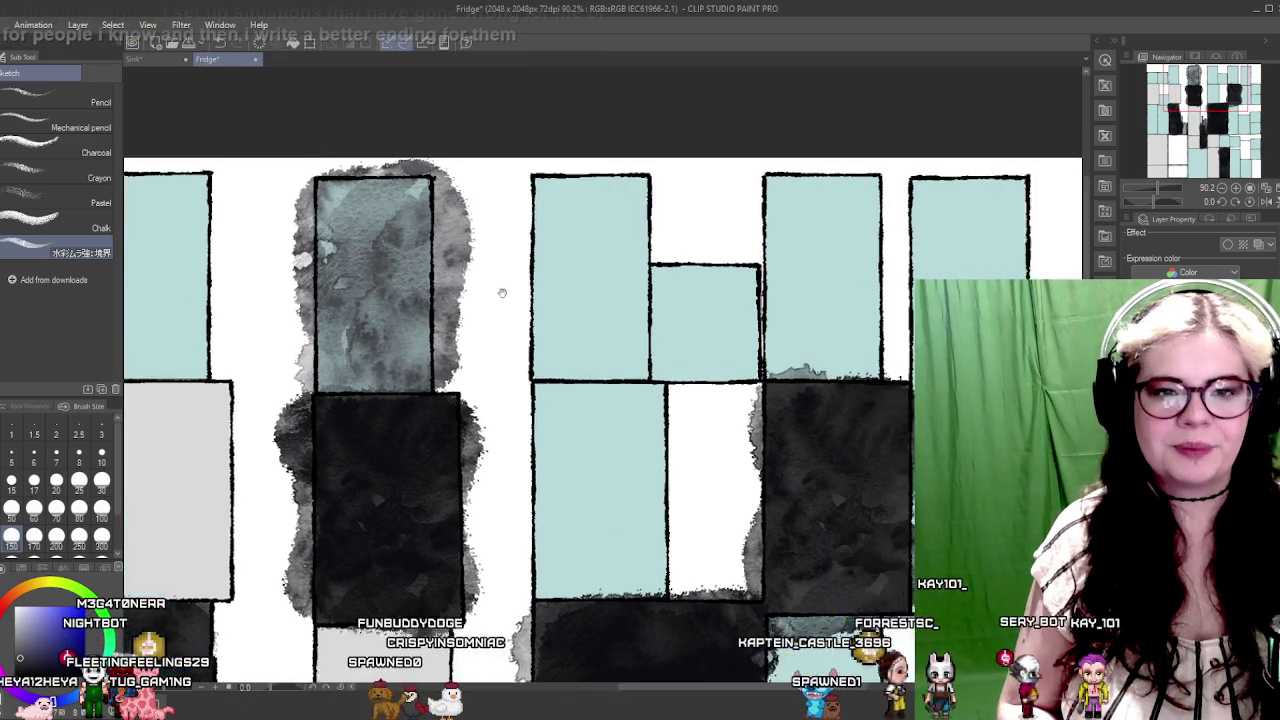
pyautogui.moveTo(472, 345)
pyautogui.mouseDown()
pyautogui.moveTo(500, 365)
pyautogui.moveTo(620, 365)
pyautogui.moveTo(670, 335)
pyautogui.moveTo(615, 295)
pyautogui.moveTo(502, 338)
pyautogui.mouseUp()
pyautogui.moveTo(480, 290)
pyautogui.mouseDown()
pyautogui.moveTo(470, 210)
pyautogui.moveTo(515, 255)
pyautogui.moveTo(535, 320)
pyautogui.moveTo(555, 515)
pyautogui.moveTo(500, 570)
pyautogui.moveTo(445, 560)
pyautogui.moveTo(485, 460)
pyautogui.mouseUp()
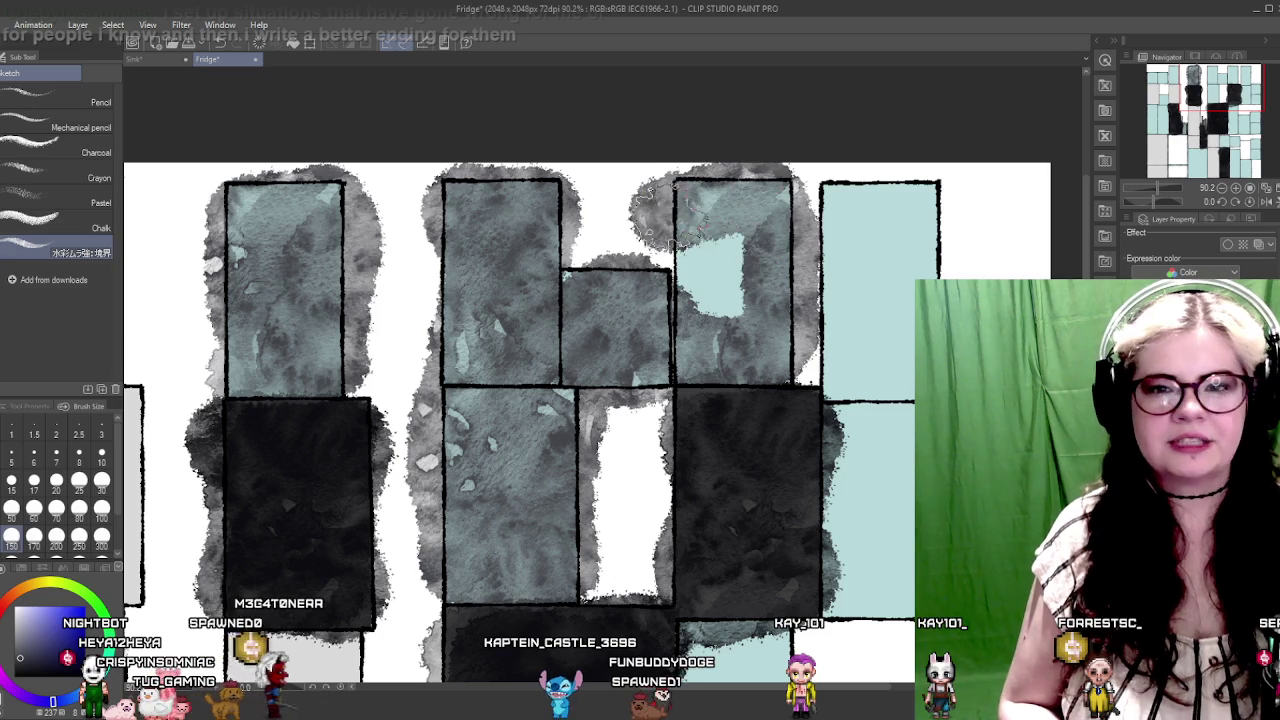
# Step: Spread grey wash over the right and lower-right panels, the light-blue column and its bottom edge
pyautogui.moveTo(730, 262)
pyautogui.mouseDown()
pyautogui.moveTo(760, 370)
pyautogui.moveTo(895, 370)
pyautogui.moveTo(930, 220)
pyautogui.moveTo(830, 270)
pyautogui.moveTo(855, 320)
pyautogui.moveTo(830, 500)
pyautogui.moveTo(855, 570)
pyautogui.moveTo(895, 590)
pyautogui.mouseUp()
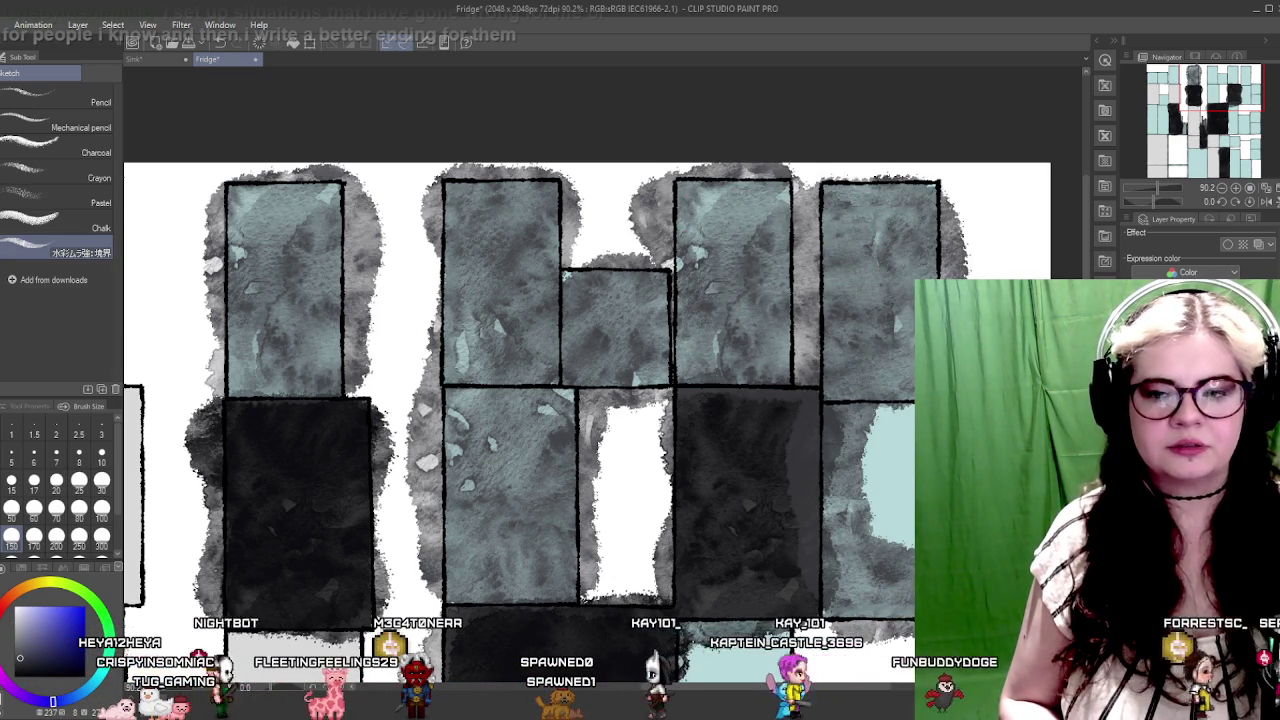
pyautogui.moveTo(890, 520); pyautogui.dragTo(885, 460)
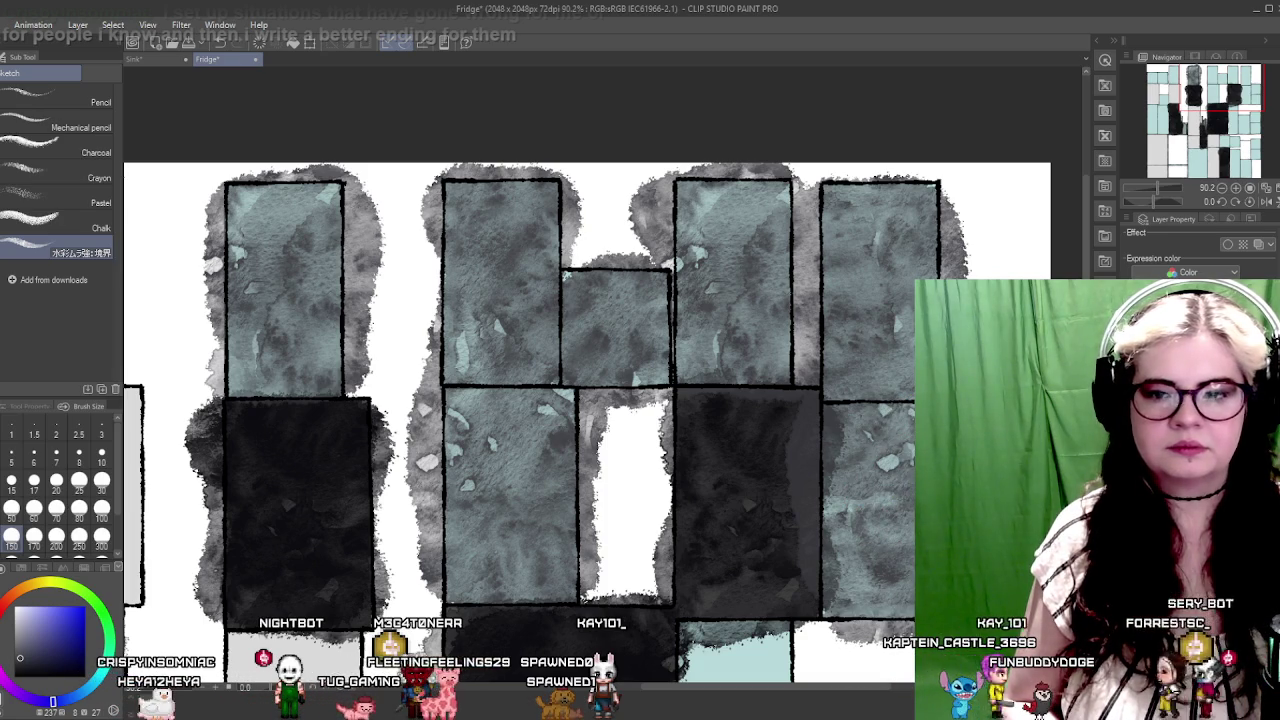
pyautogui.moveTo(785, 500)
pyautogui.mouseDown()
pyautogui.moveTo(694, 294)
pyautogui.moveTo(663, 306)
pyautogui.mouseUp()
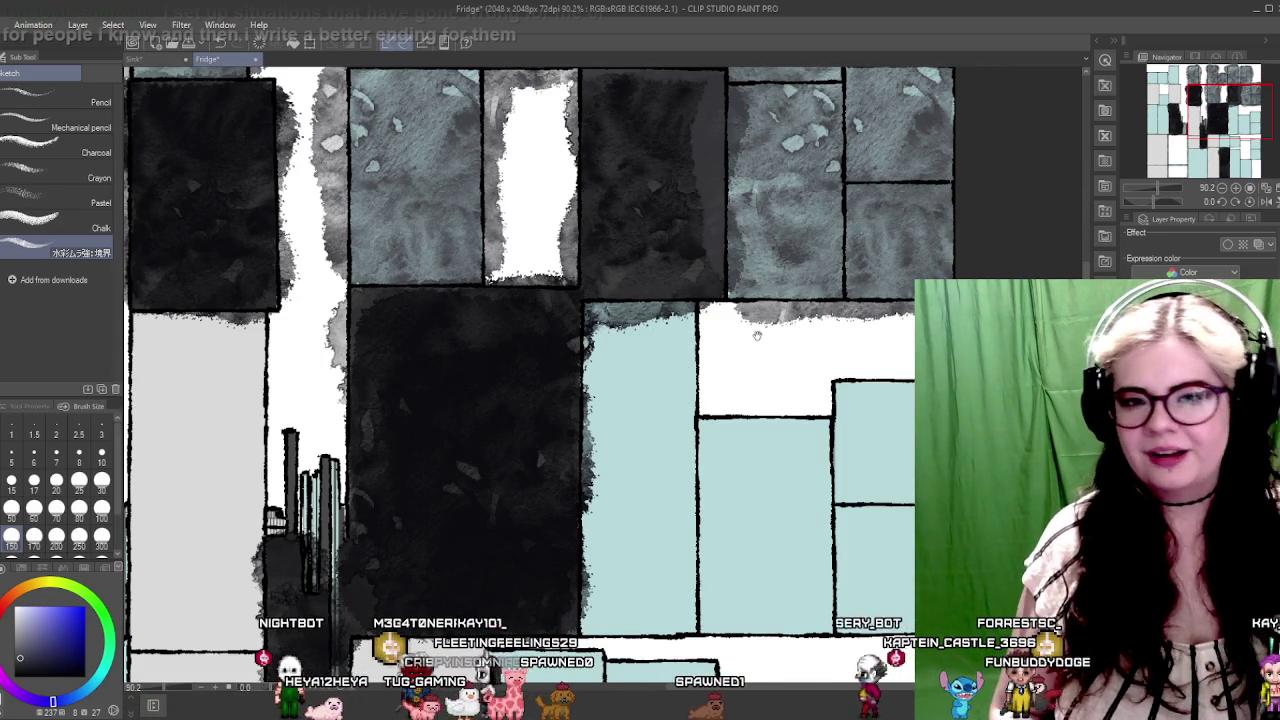
pyautogui.moveTo(757, 336); pyautogui.dragTo(757, 216)
pyautogui.moveTo(620, 232)
pyautogui.mouseDown()
pyautogui.moveTo(655, 300)
pyautogui.moveTo(660, 540)
pyautogui.moveTo(622, 520)
pyautogui.moveTo(655, 330)
pyautogui.mouseUp()
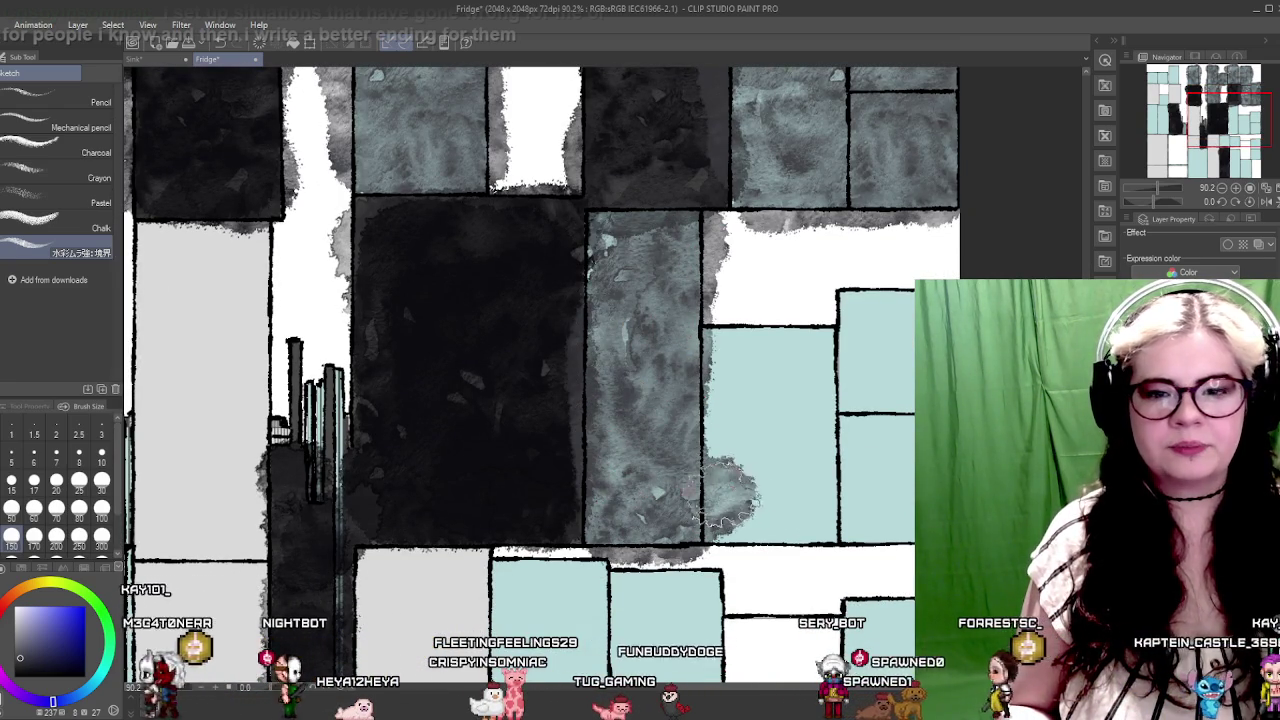
pyautogui.moveTo(705, 530)
pyautogui.mouseDown()
pyautogui.moveTo(790, 535)
pyautogui.moveTo(865, 520)
pyautogui.moveTo(868, 505)
pyautogui.mouseUp()
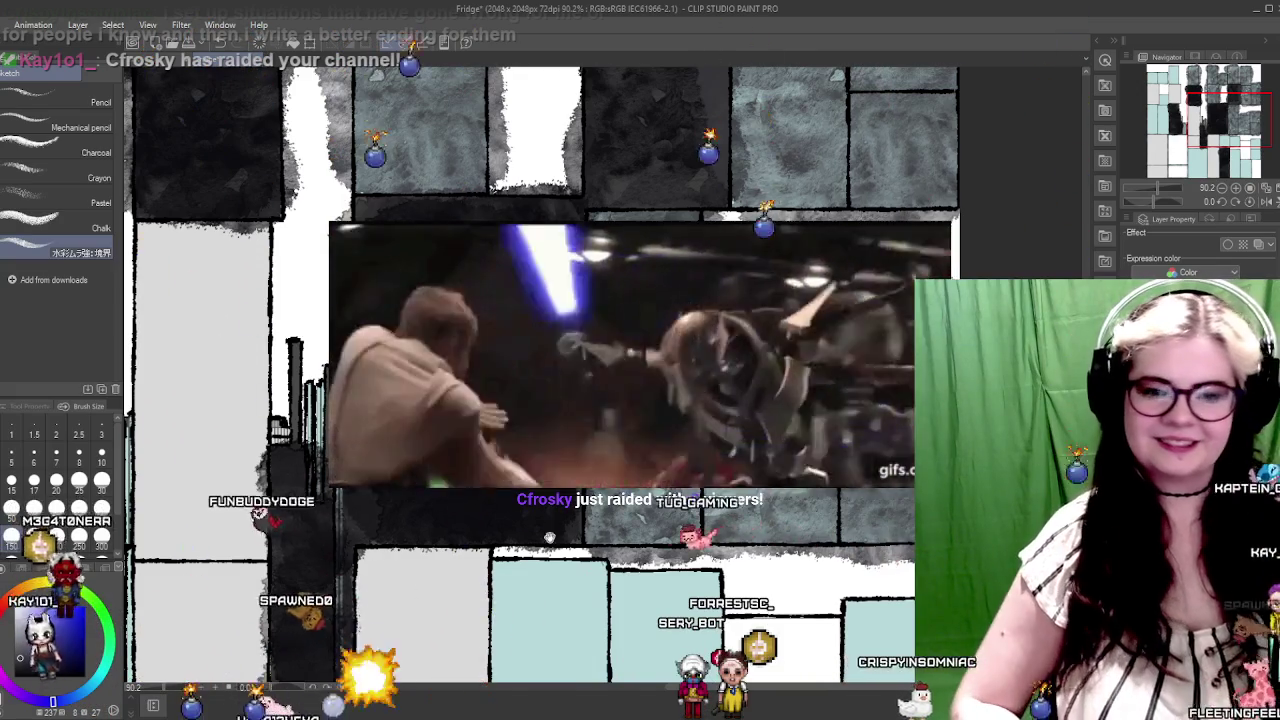
pyautogui.scroll(-5, 620, 380)
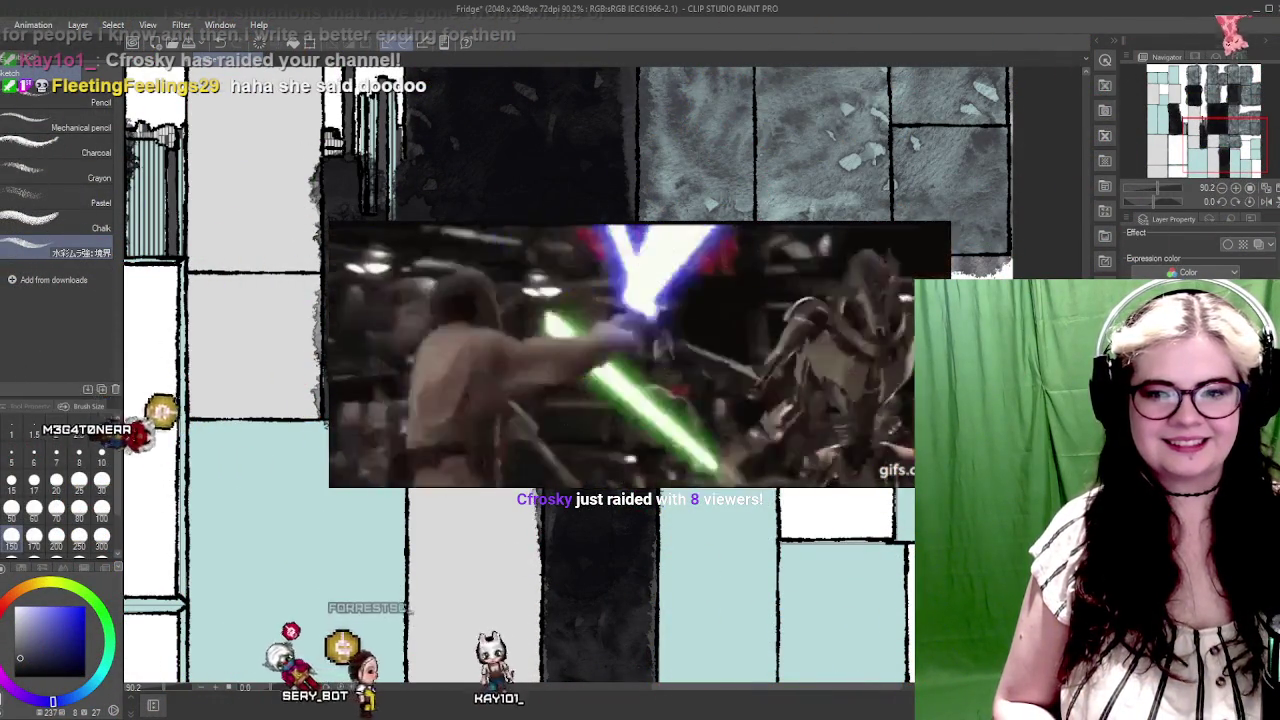
pyautogui.scroll(-3, 520, 380)
pyautogui.scroll(-3, 520, 380)
pyautogui.scroll(-2, 520, 380)
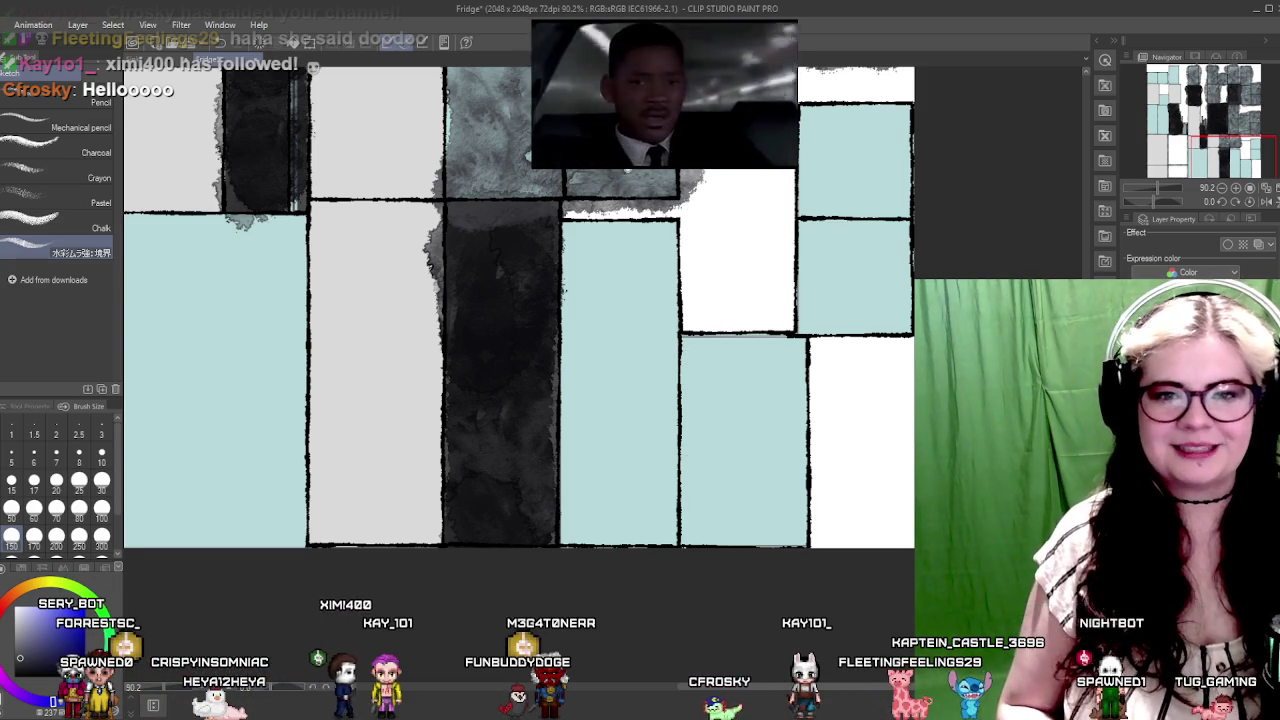
pyautogui.moveTo(755, 285); pyautogui.dragTo(661, 467)
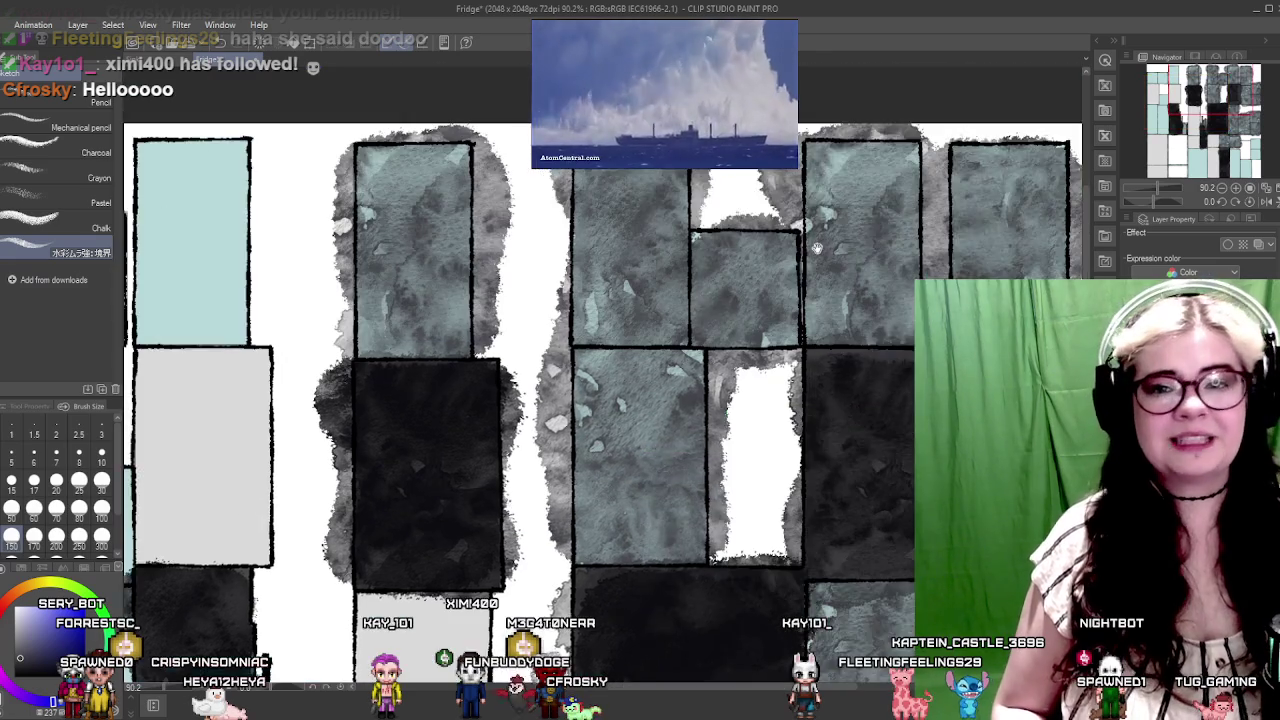
pyautogui.moveTo(550, 460); pyautogui.dragTo(630, 460)
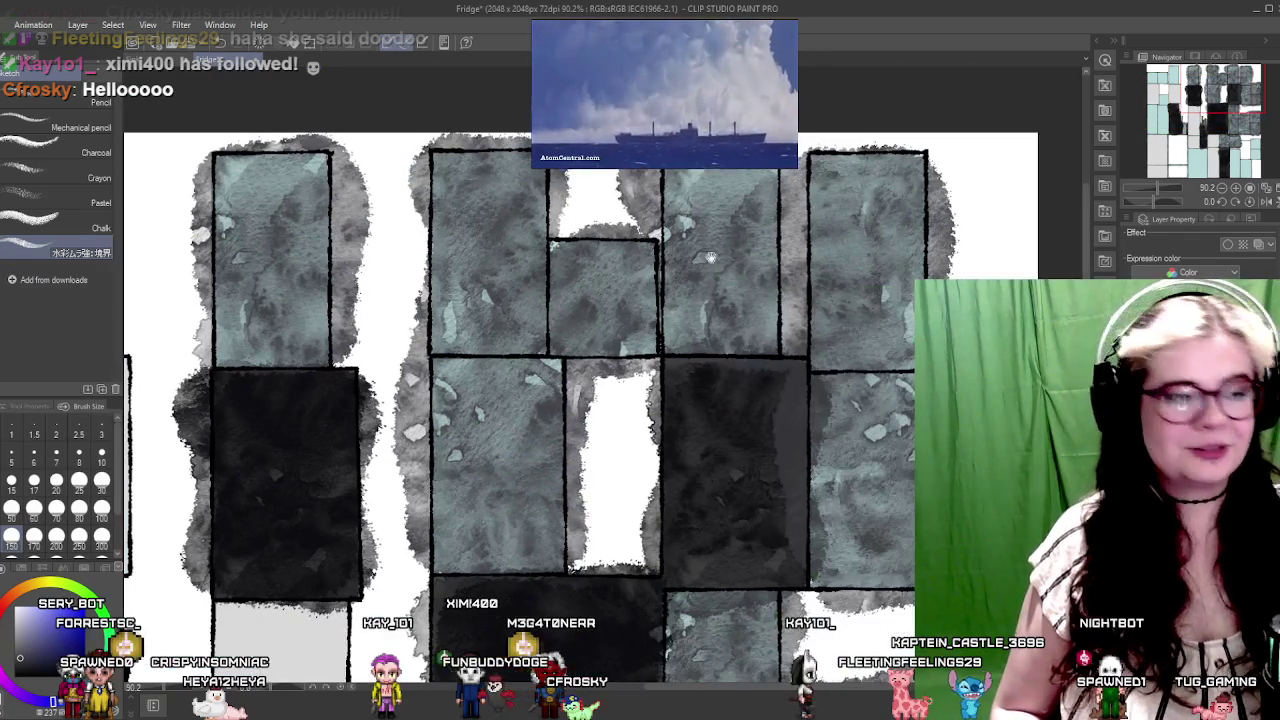
pyautogui.scroll(-5, 630, 460)
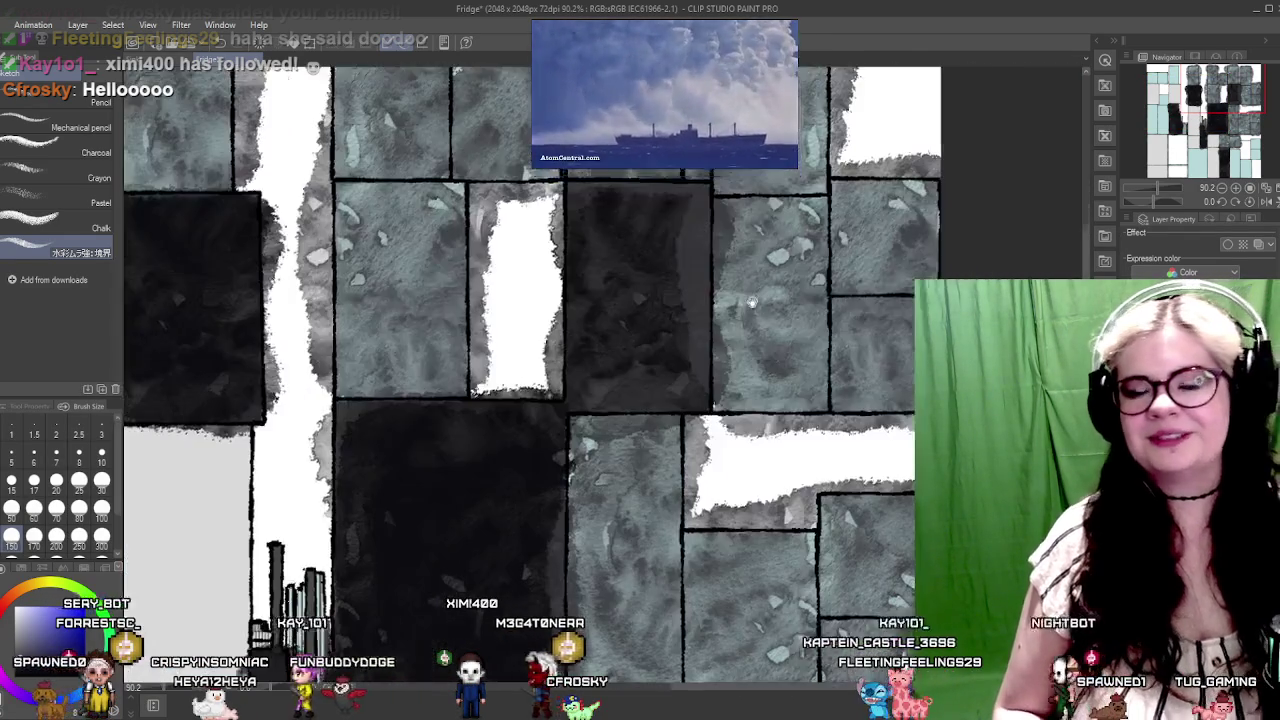
pyautogui.scroll(-3, 661, 492)
pyautogui.scroll(-3, 658, 468)
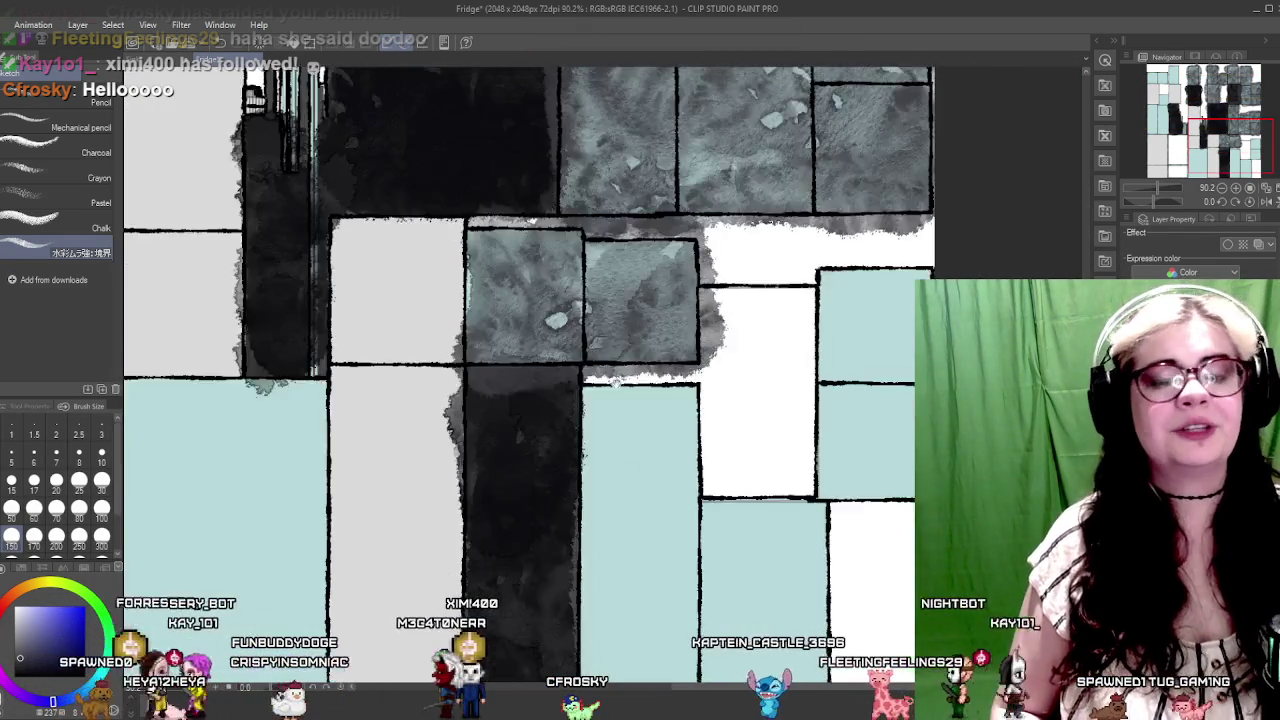
pyautogui.scroll(-3, 655, 444)
pyautogui.scroll(-3, 652, 420)
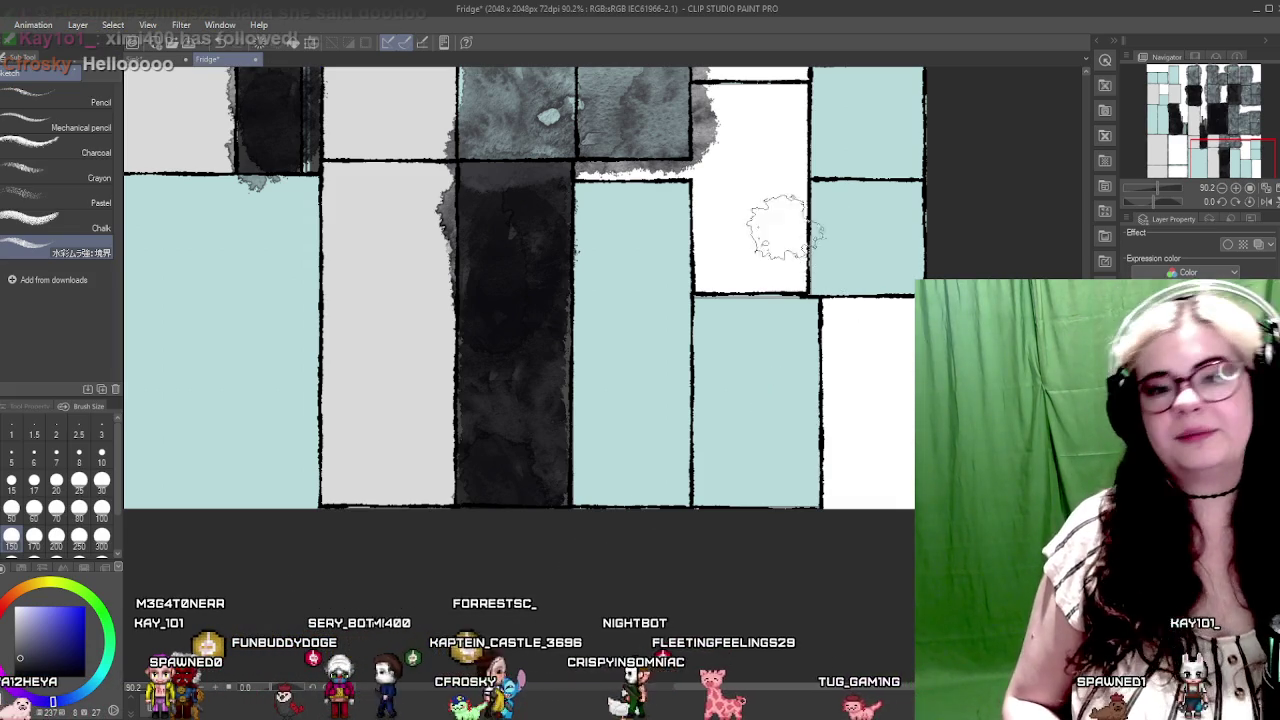
pyautogui.moveTo(709, 233); pyautogui.dragTo(597, 286)
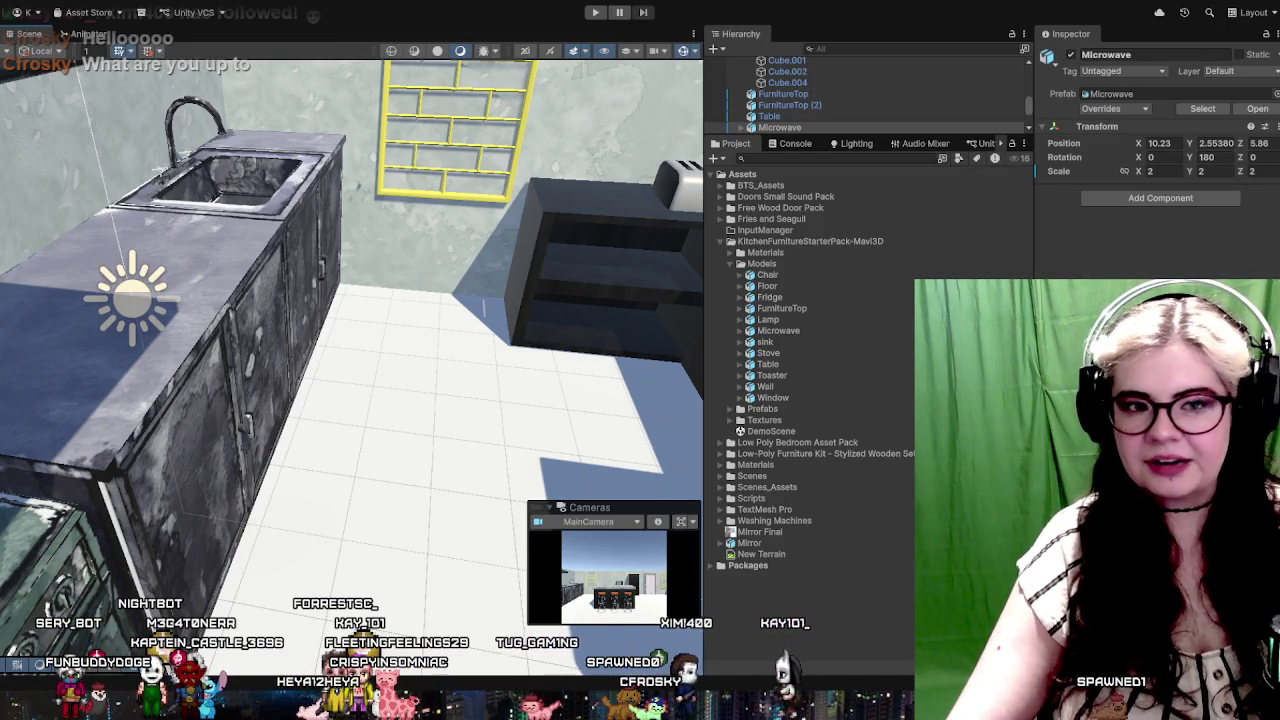
# Step: Fly around the scene past the stove, range hood, bathroom and bunny picture to the kitchen island
pyautogui.moveTo(437, 276); pyautogui.dragTo(437, 276)
pyautogui.moveTo(313, 285)
pyautogui.mouseDown()
pyautogui.moveTo(401, 232)
pyautogui.moveTo(576, 373)
pyautogui.moveTo(675, 171)
pyautogui.moveTo(505, 155)
pyautogui.mouseUp()
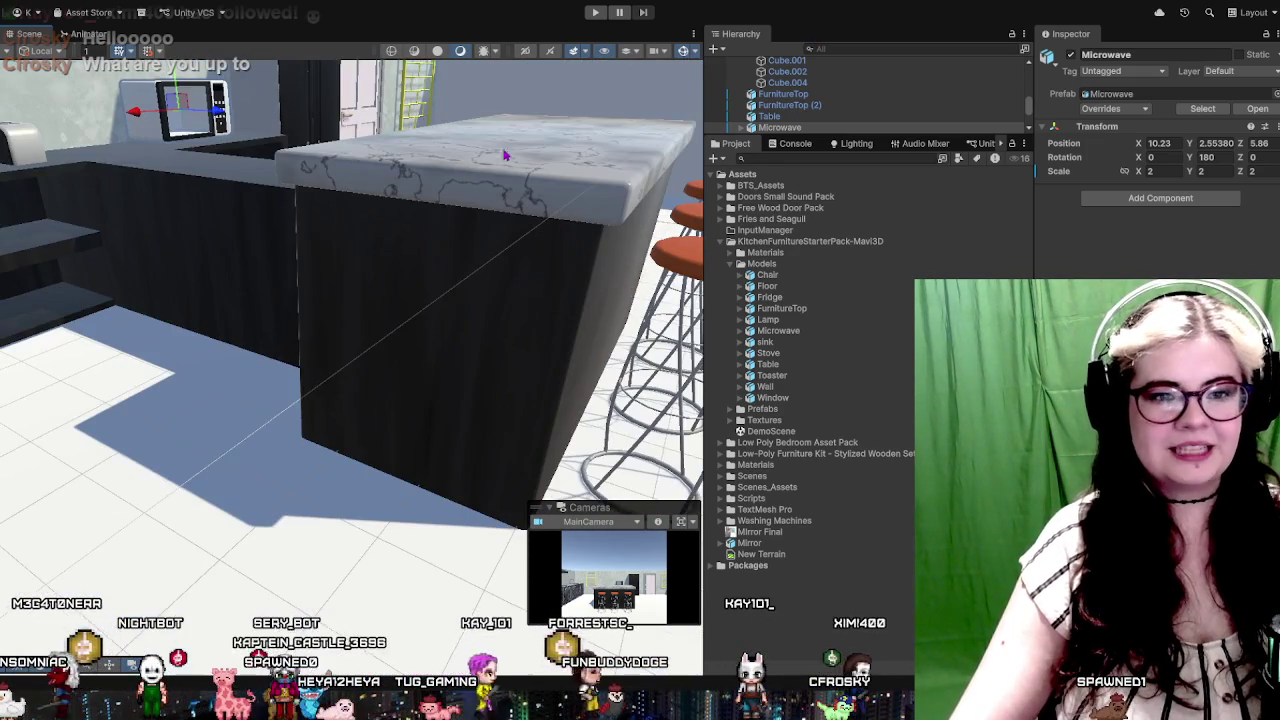
pyautogui.moveTo(572, 267)
pyautogui.mouseDown()
pyautogui.moveTo(299, 305)
pyautogui.moveTo(432, 277)
pyautogui.mouseUp()
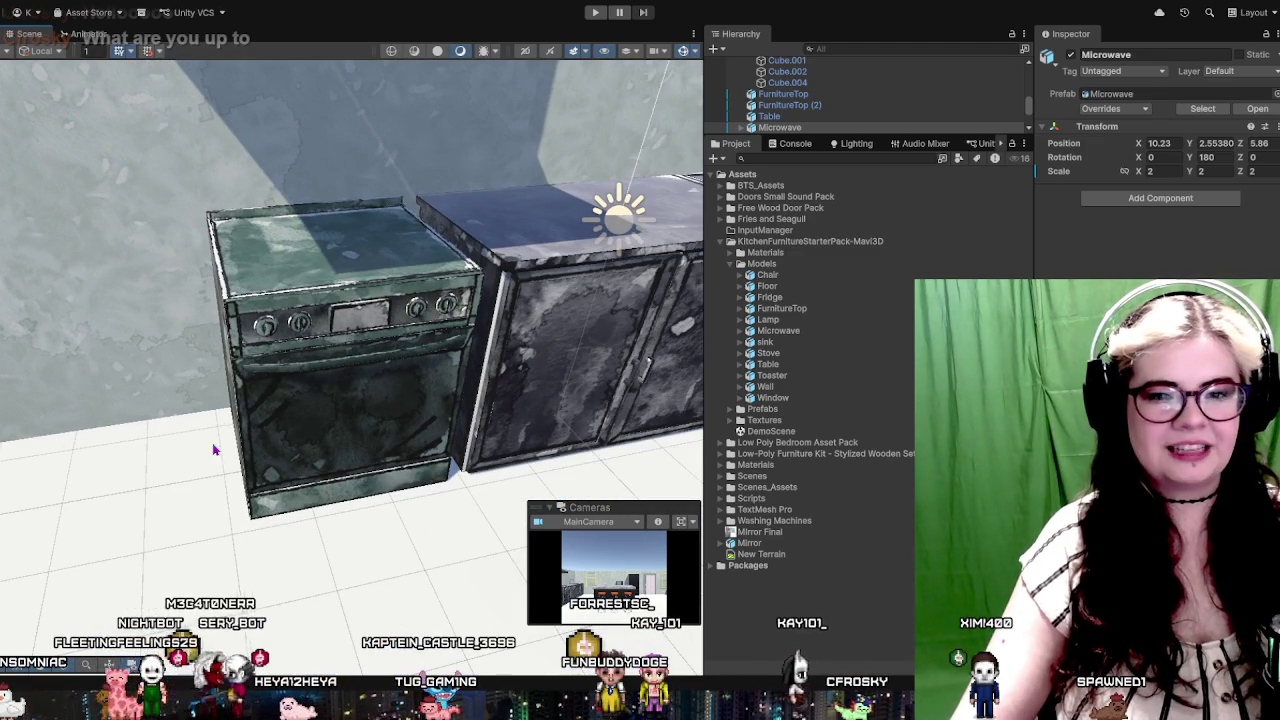
pyautogui.moveTo(271, 267); pyautogui.dragTo(372, 467)
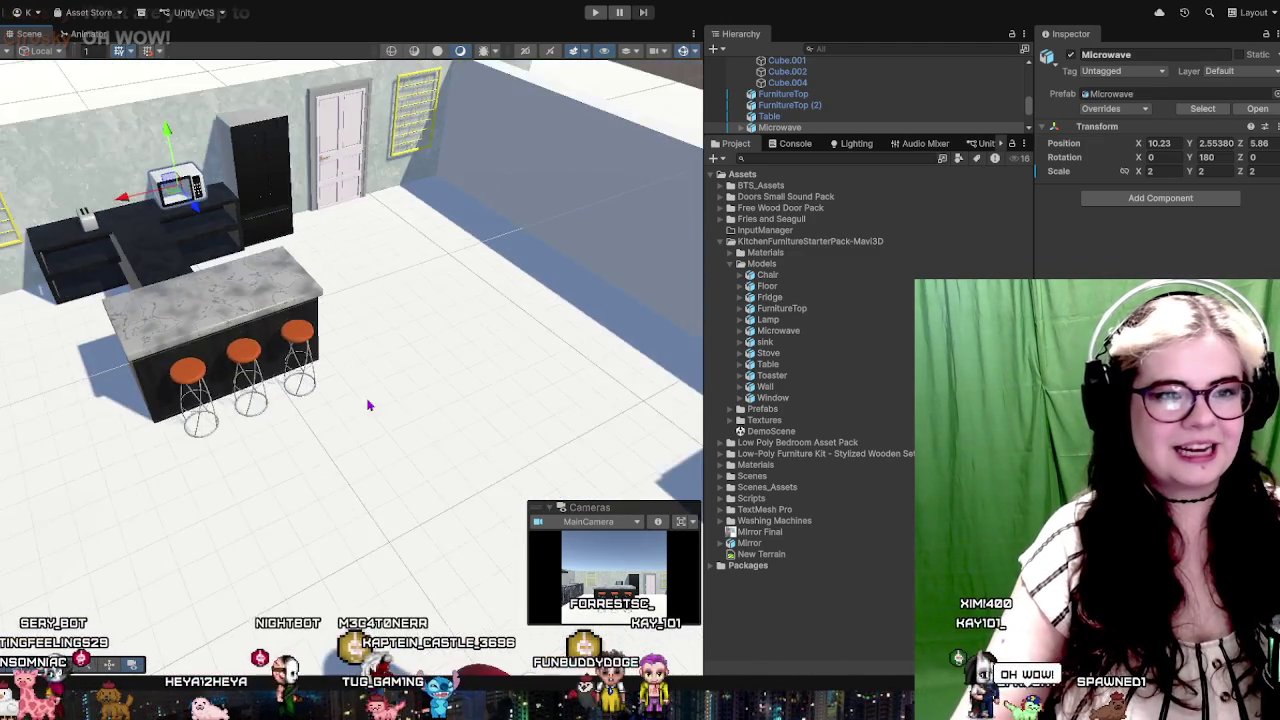
pyautogui.moveTo(368, 405)
pyautogui.mouseDown()
pyautogui.moveTo(214, 443)
pyautogui.moveTo(617, 300)
pyautogui.moveTo(67, 432)
pyautogui.mouseUp()
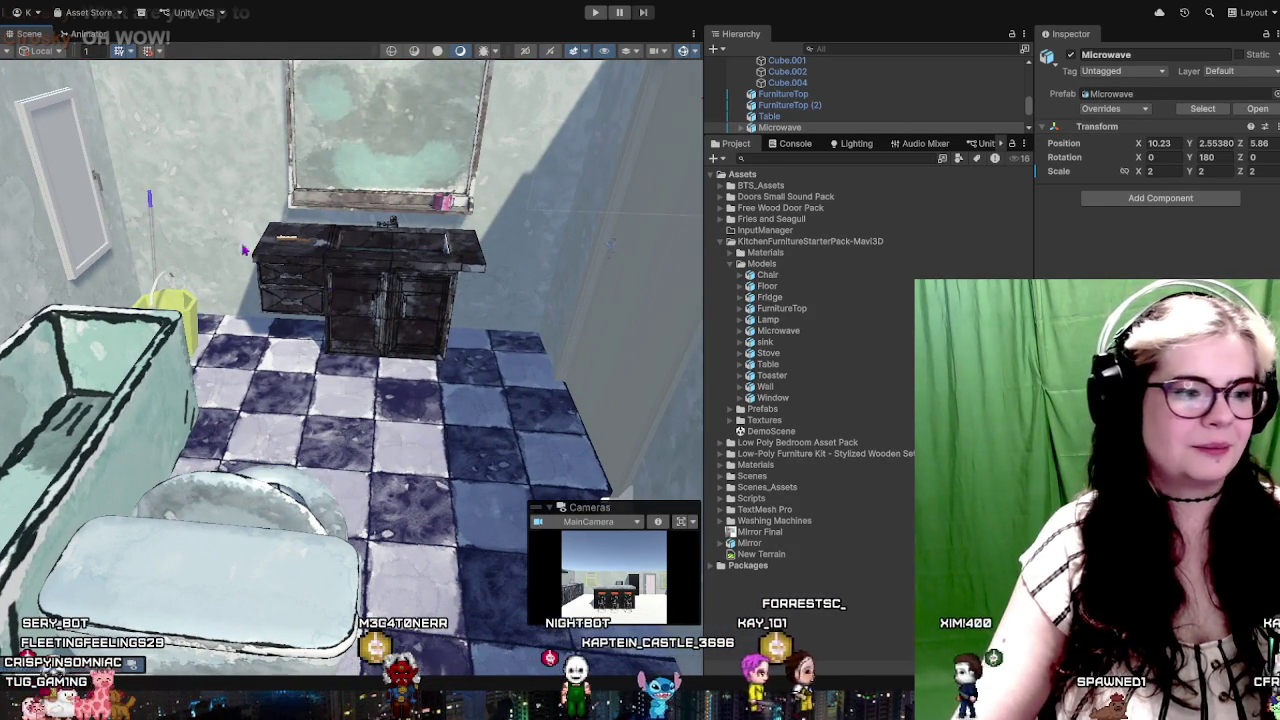
pyautogui.moveTo(243, 250)
pyautogui.mouseDown()
pyautogui.moveTo(242, 230)
pyautogui.moveTo(253, 233)
pyautogui.mouseUp()
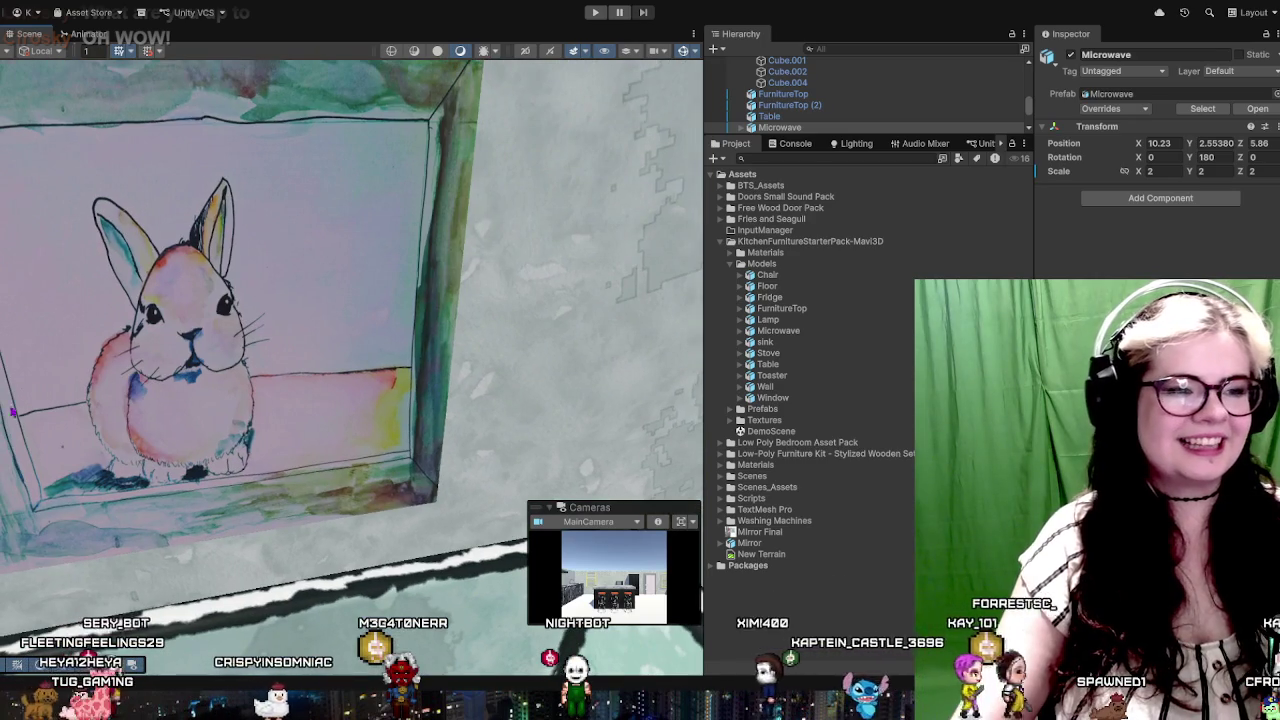
pyautogui.moveTo(174, 537)
pyautogui.mouseDown()
pyautogui.moveTo(344, 459)
pyautogui.moveTo(508, 507)
pyautogui.mouseUp()
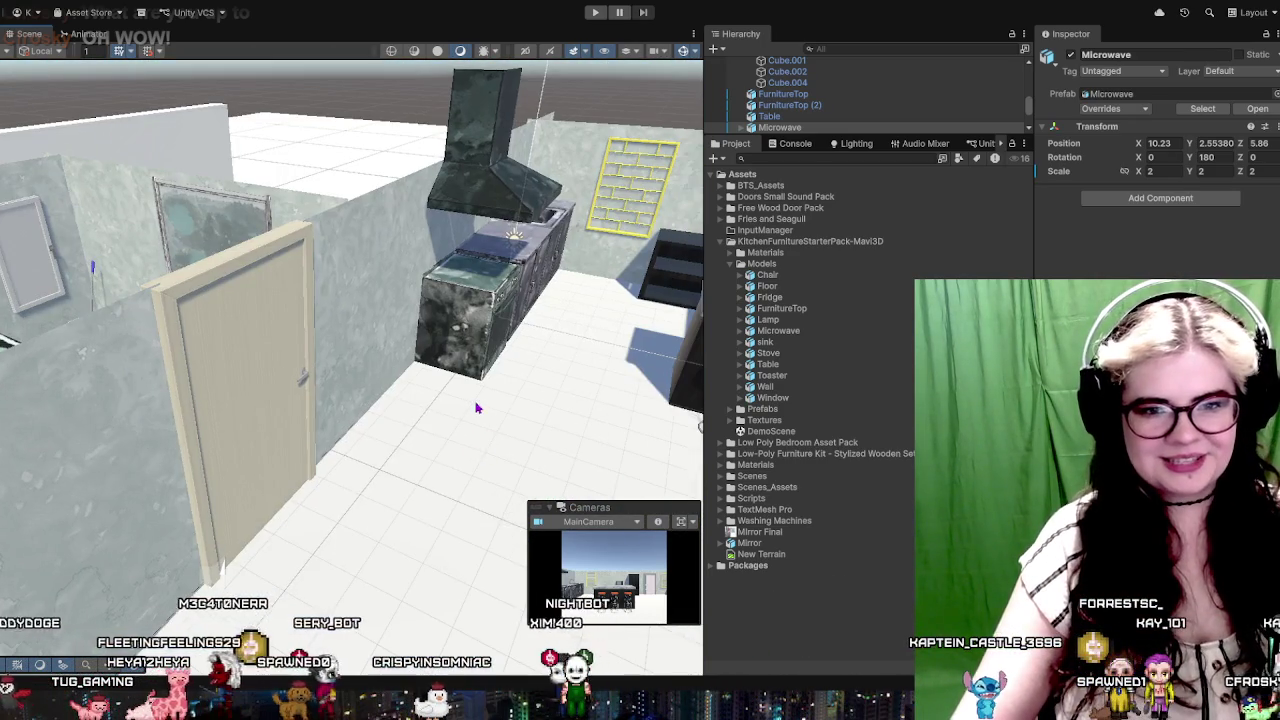
pyautogui.moveTo(477, 408); pyautogui.dragTo(251, 413)
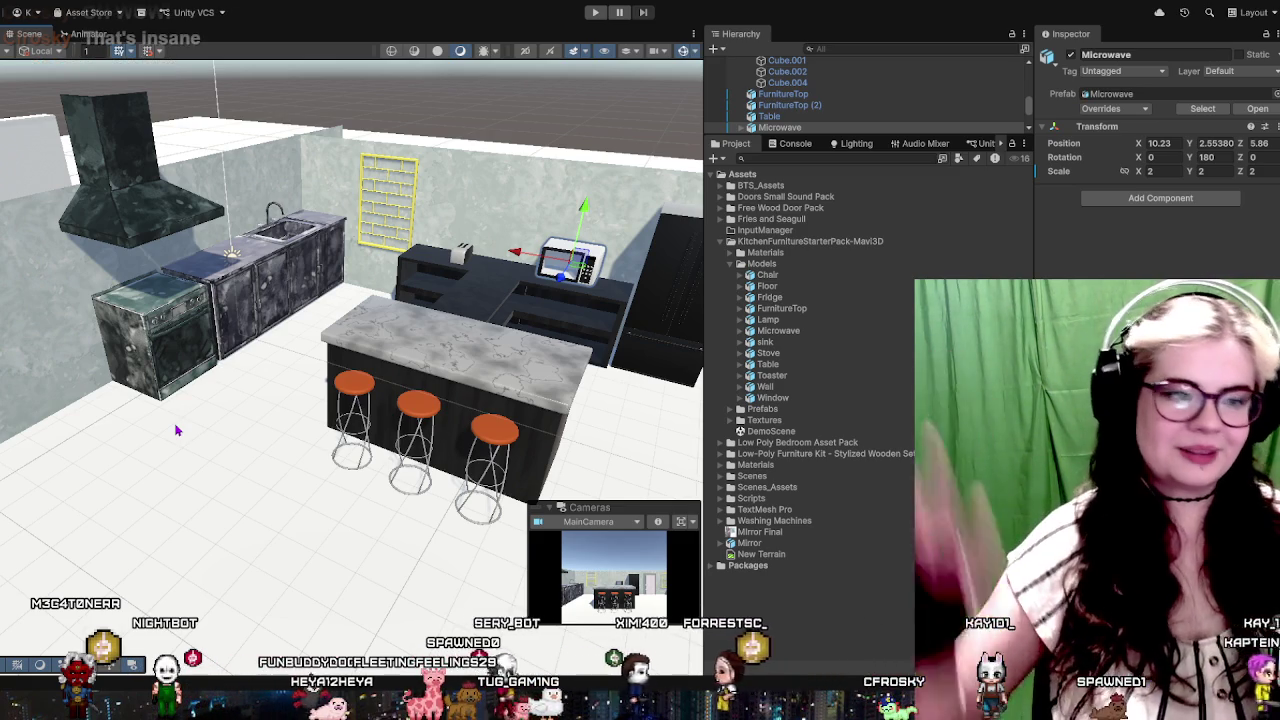
# Step: Orbit and zoom around the kitchen counter and fridge, then switch to Clip Studio Paint's canvas
pyautogui.scroll(2, 184, 424)
pyautogui.scroll(2, 226, 377)
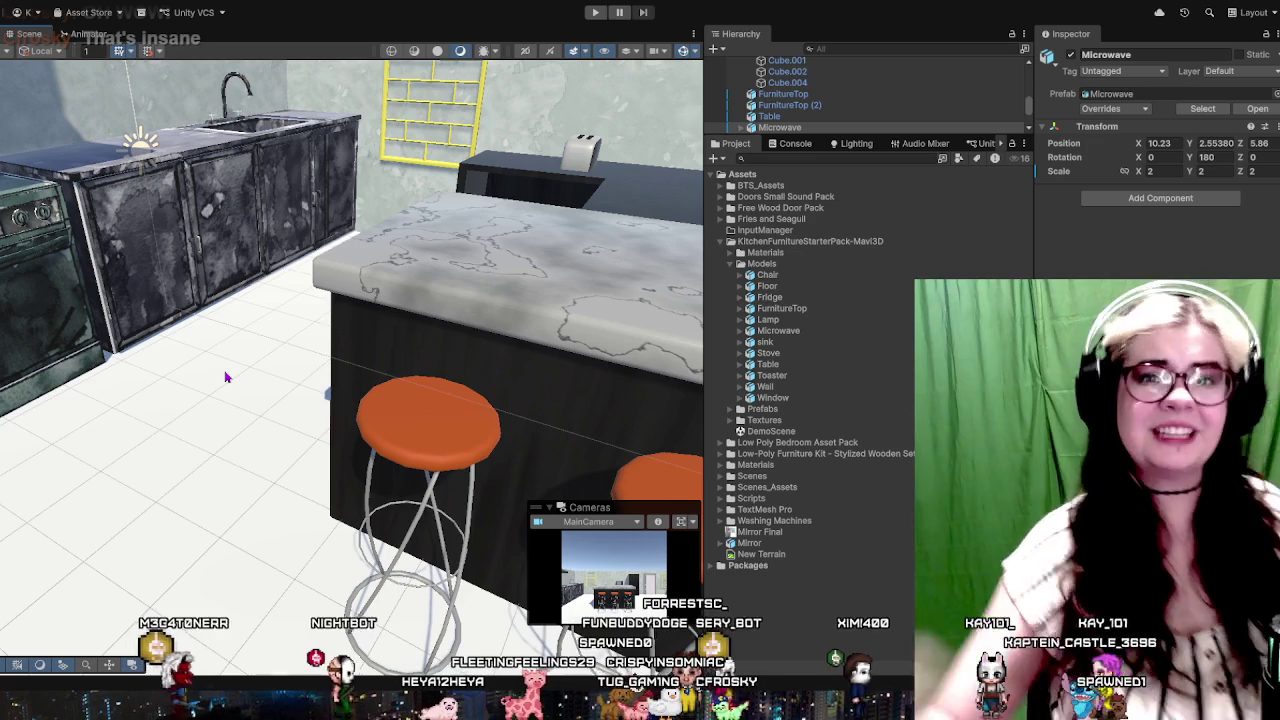
pyautogui.scroll(-1, 226, 377)
pyautogui.scroll(3, 226, 375)
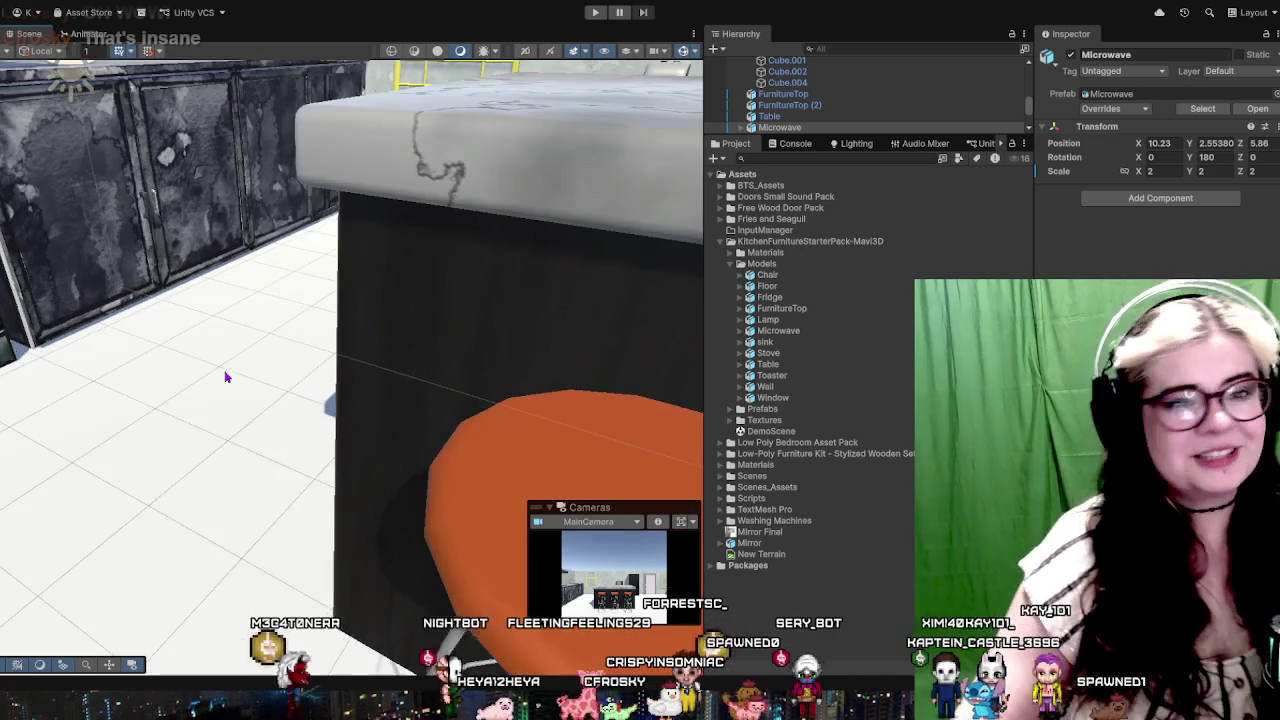
pyautogui.scroll(-4, 286, 303)
pyautogui.scroll(-1, 322, 308)
pyautogui.moveTo(322, 308); pyautogui.dragTo(286, 471)
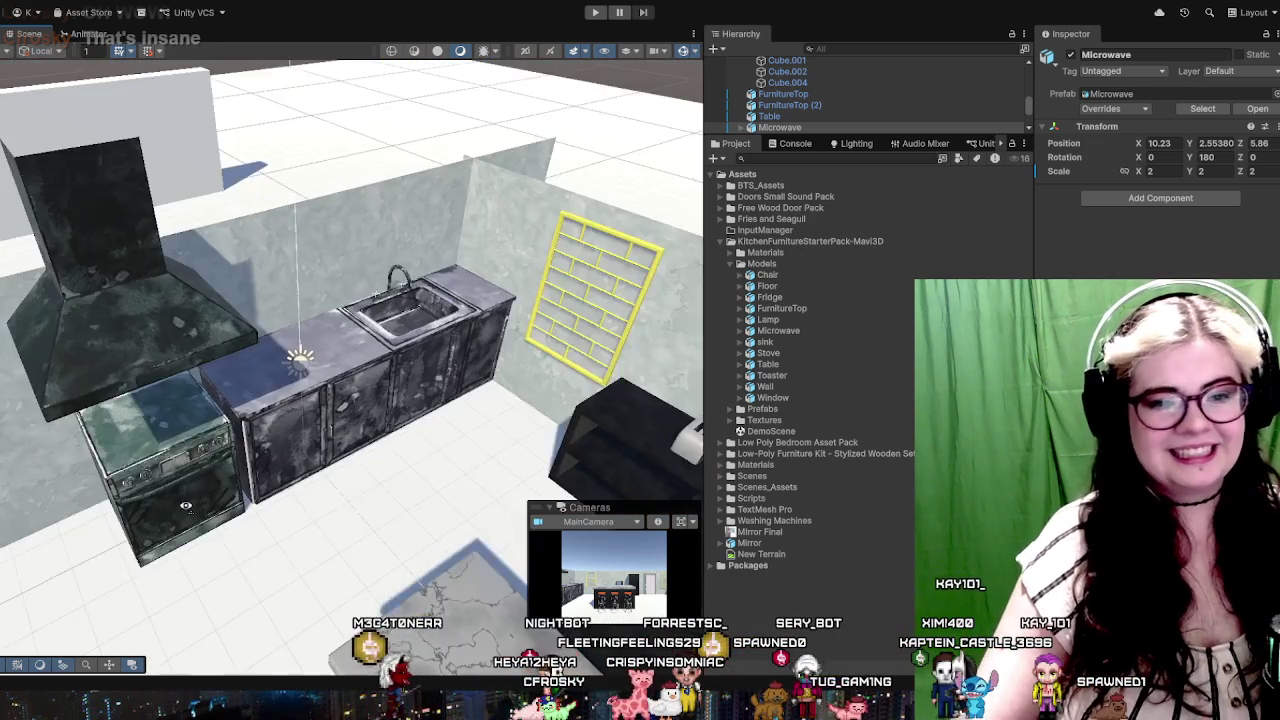
pyautogui.scroll(3, 220, 503)
pyautogui.moveTo(483, 538); pyautogui.dragTo(329, 416)
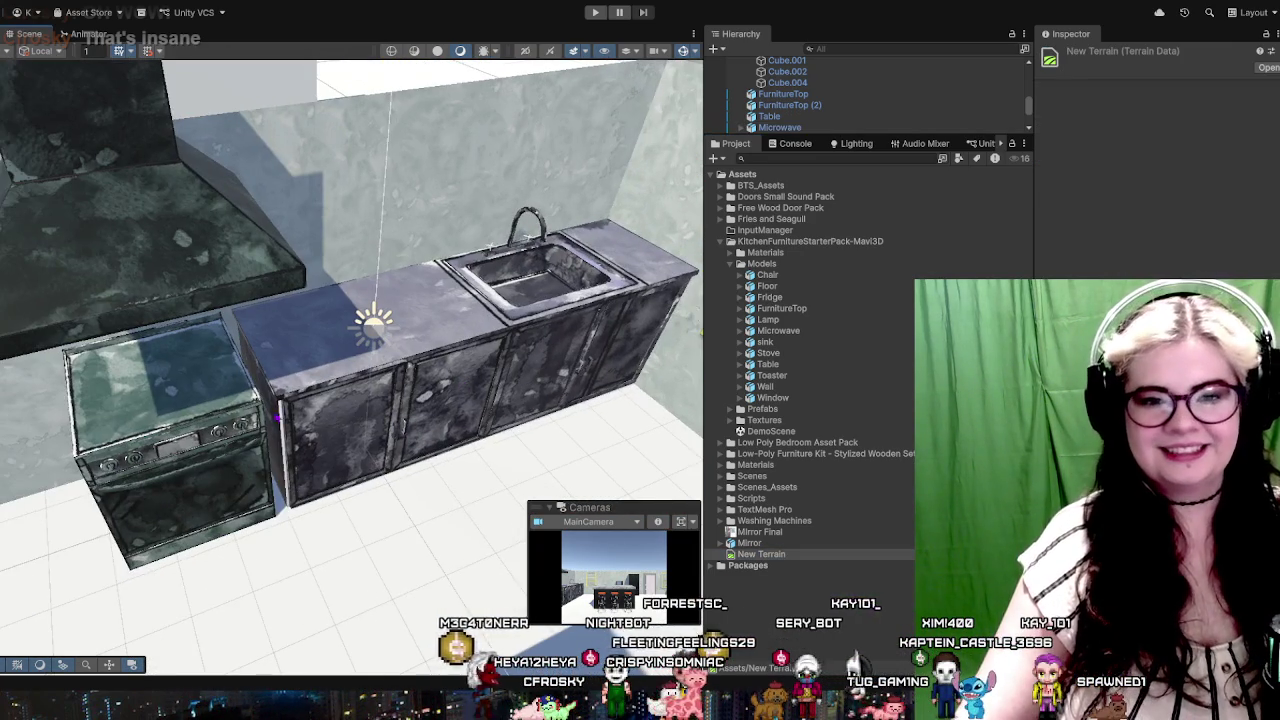
pyautogui.scroll(3, 352, 314)
pyautogui.scroll(2, 352, 314)
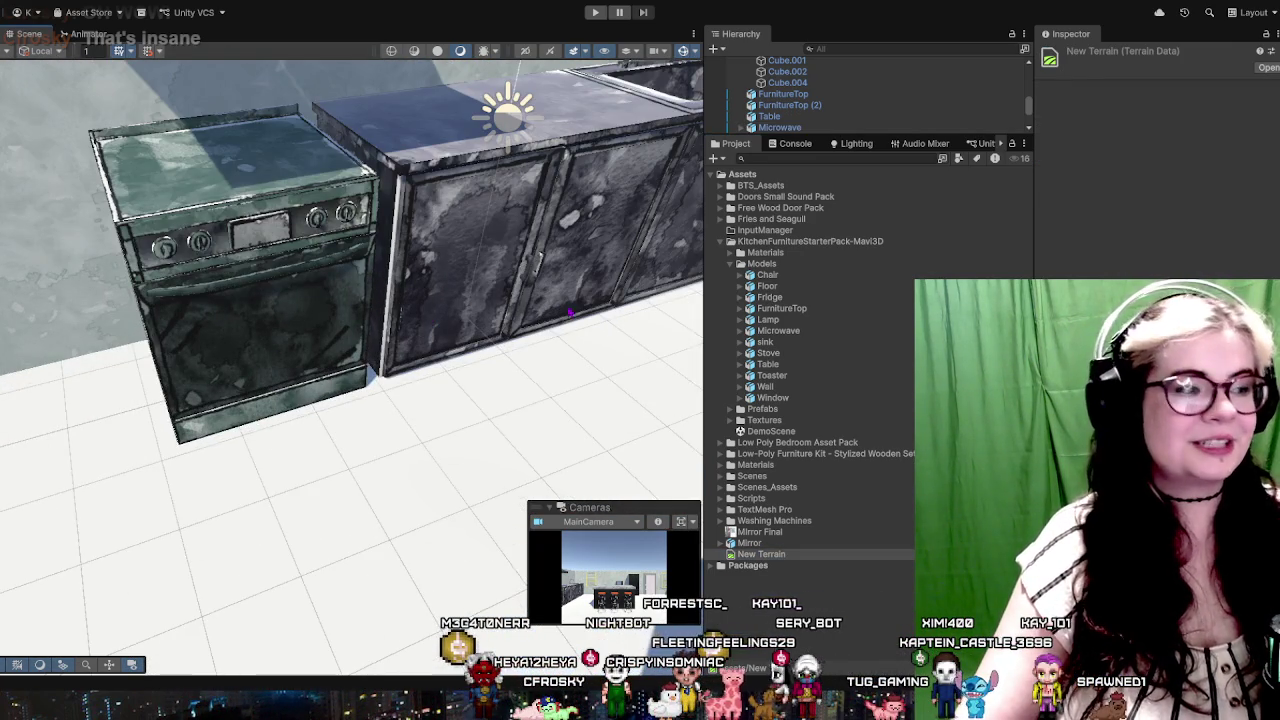
pyautogui.scroll(-5, 568, 313)
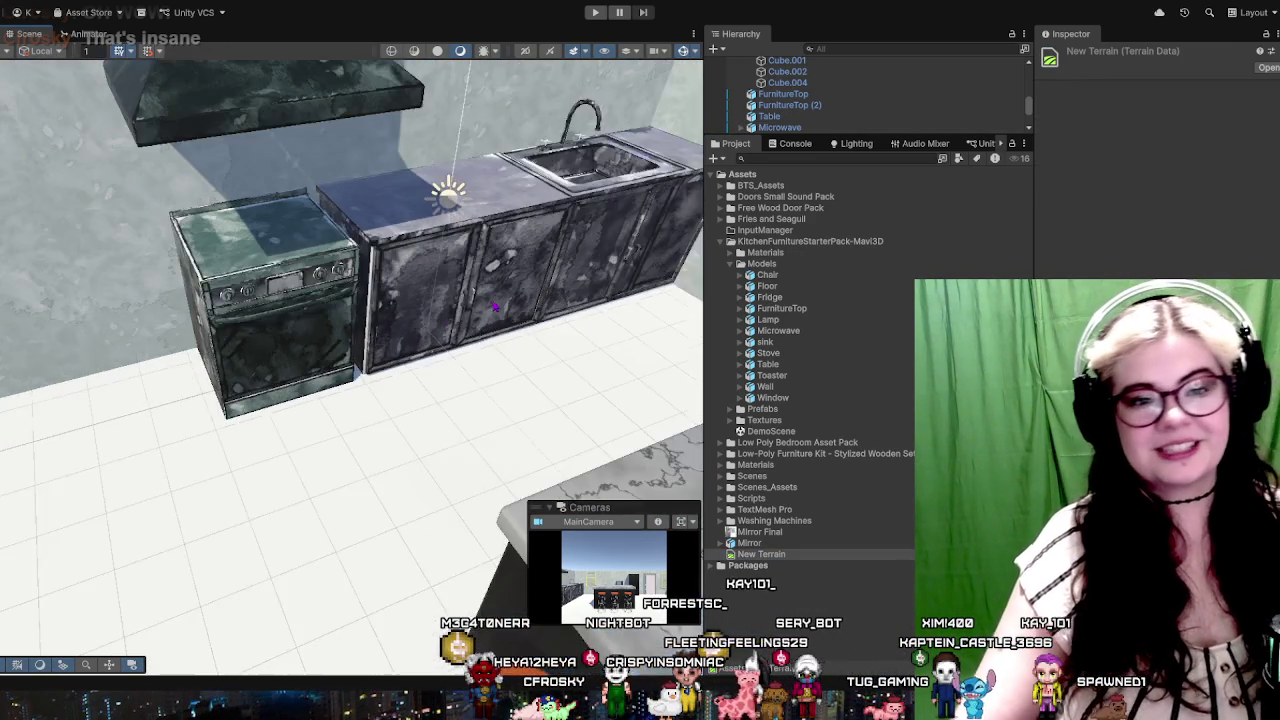
pyautogui.moveTo(568, 313); pyautogui.dragTo(395, 170)
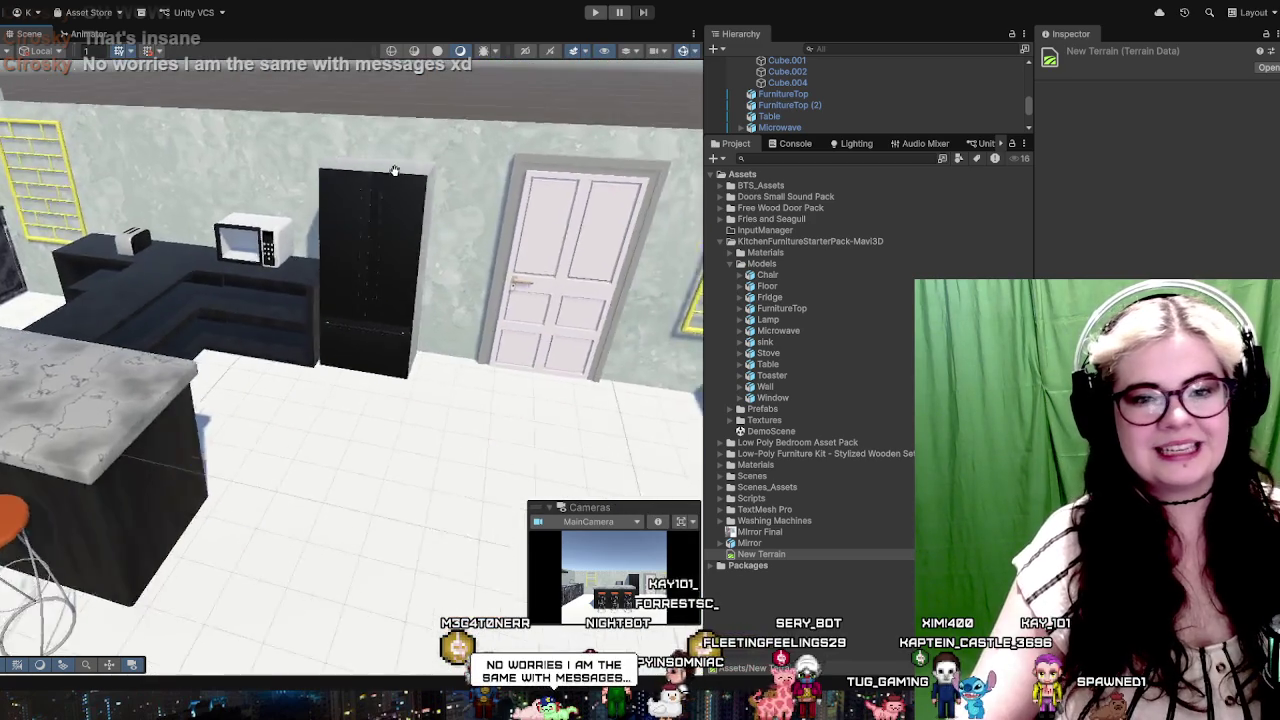
pyautogui.scroll(2, 395, 170)
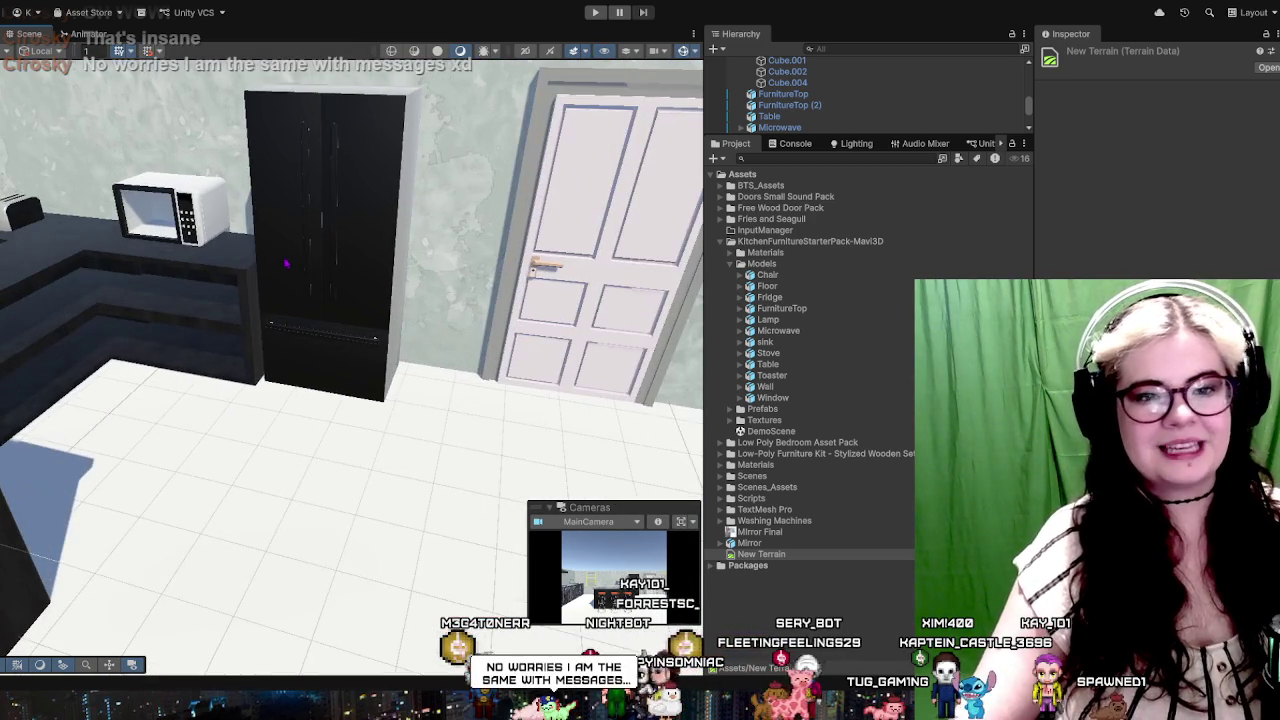
pyautogui.scroll(1, 341, 391)
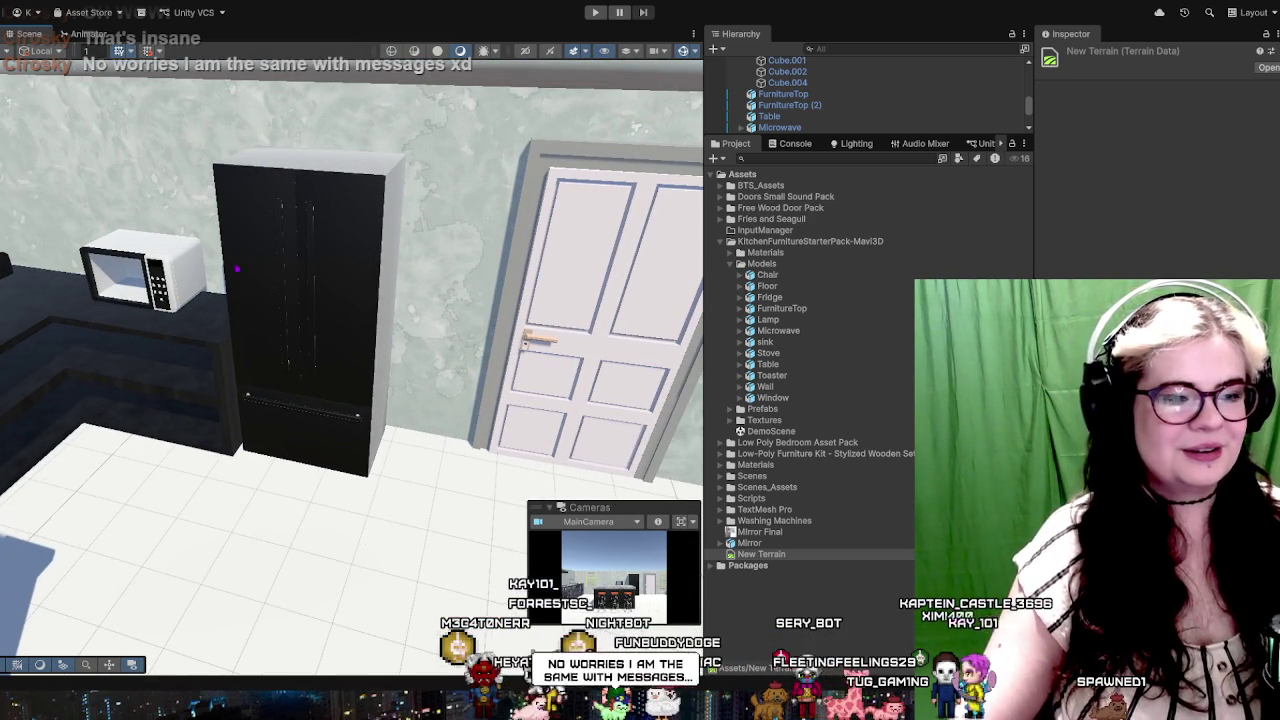
pyautogui.scroll(-2, 413, 437)
pyautogui.scroll(-2, 386, 443)
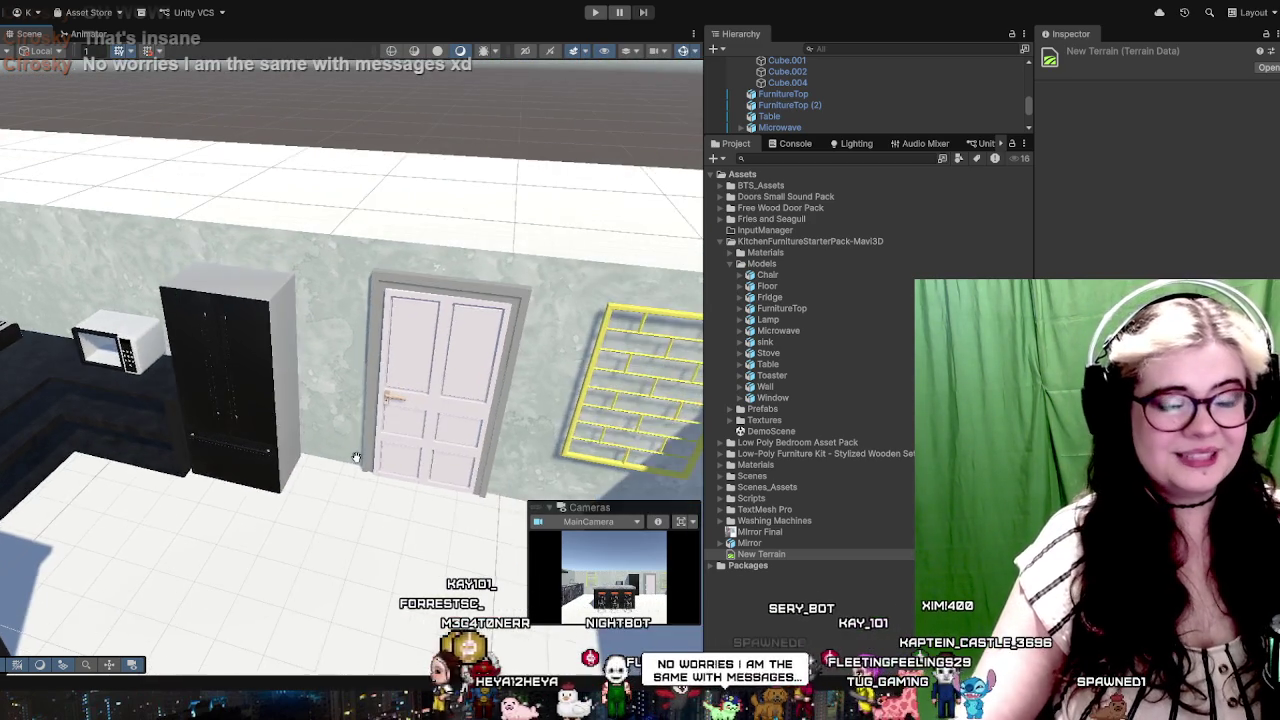
pyautogui.moveTo(357, 457); pyautogui.dragTo(207, 427)
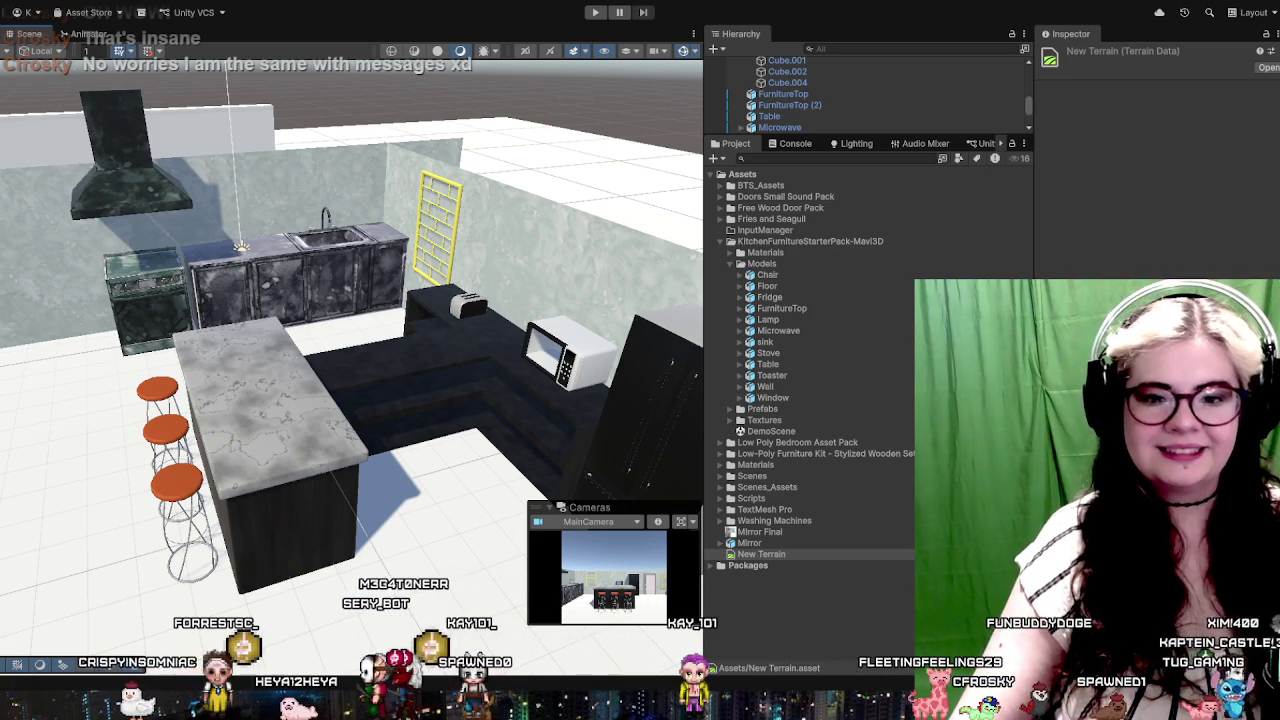
pyautogui.hotkey('alt', 'Tab')
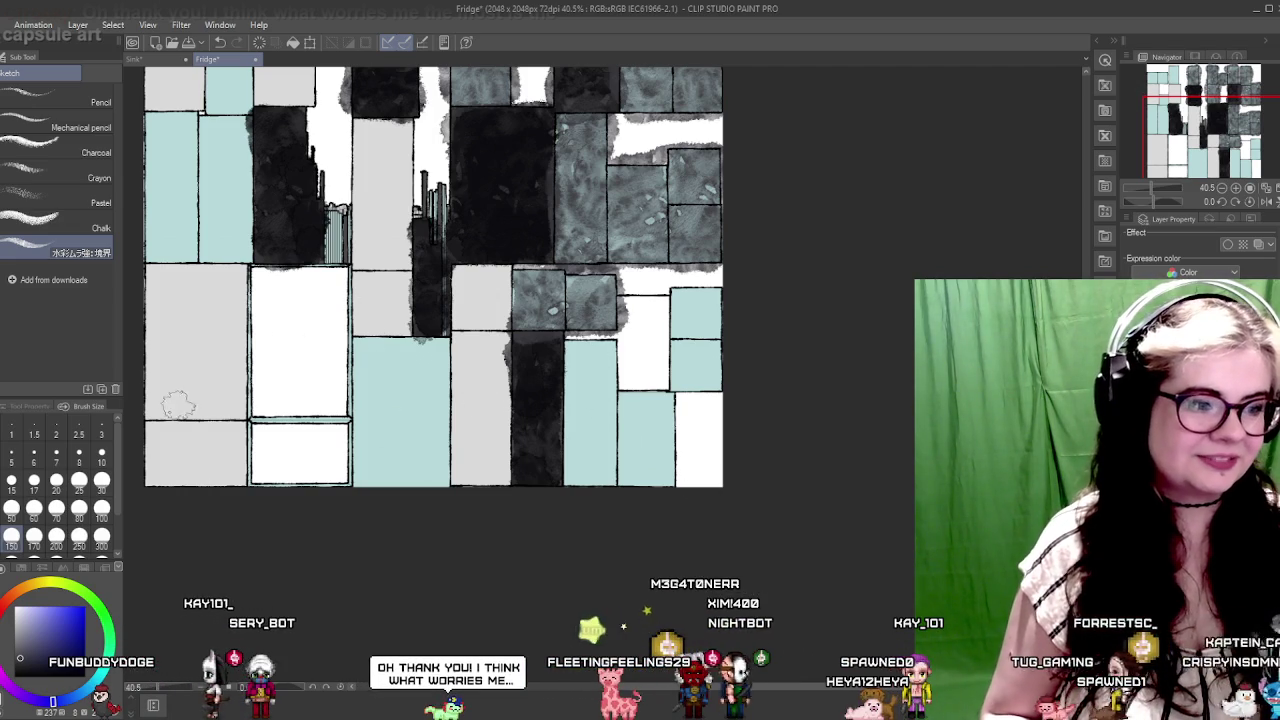
# Step: Paint grey watercolour down the left and middle light-blue columns
pyautogui.scroll(1, 258, 282)
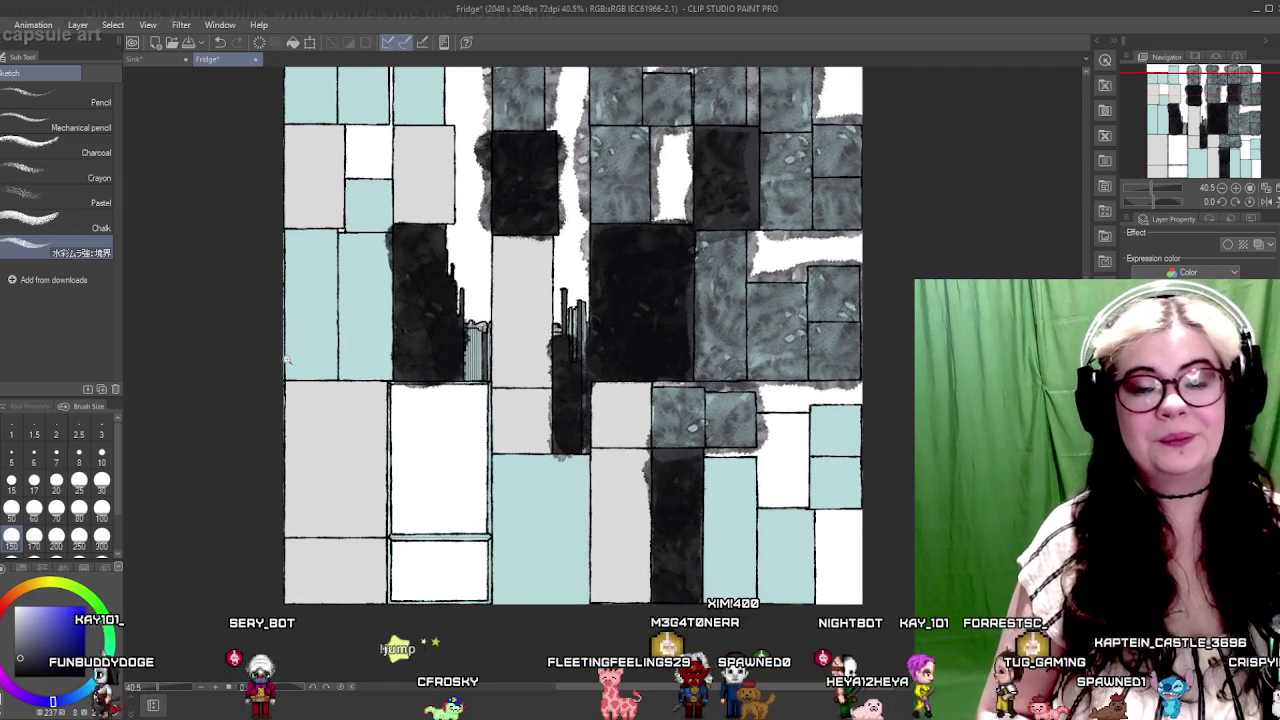
pyautogui.scroll(4, 415, 305)
pyautogui.scroll(-2, 415, 305)
pyautogui.scroll(-3, 400, 340)
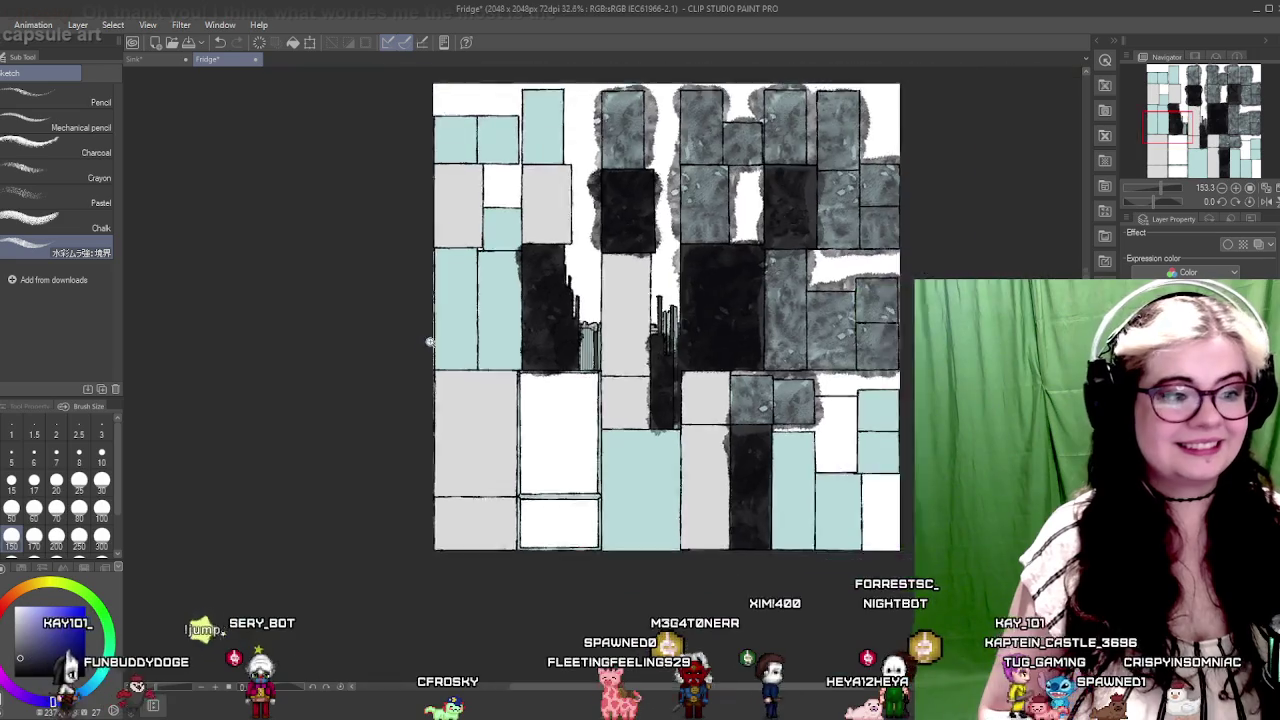
pyautogui.scroll(2, 546, 288)
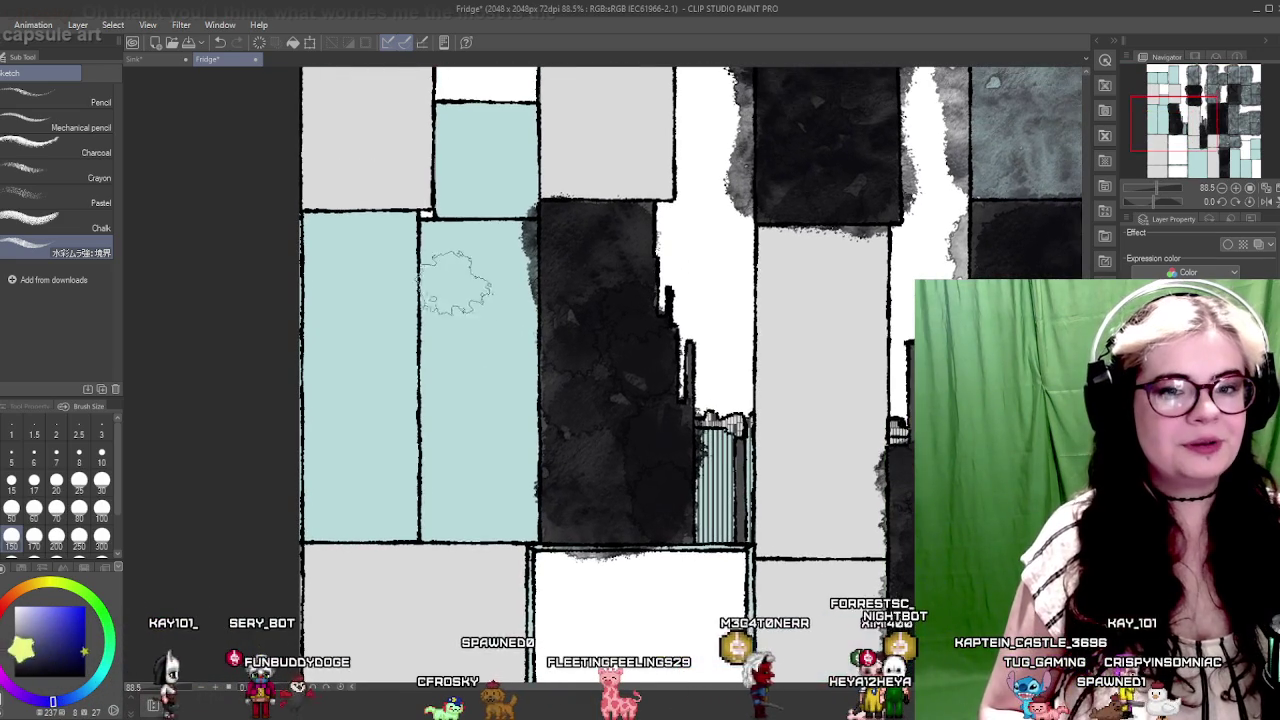
pyautogui.moveTo(337, 263)
pyautogui.mouseDown()
pyautogui.moveTo(315, 280)
pyautogui.moveTo(320, 500)
pyautogui.moveTo(500, 500)
pyautogui.moveTo(495, 320)
pyautogui.moveTo(440, 240)
pyautogui.moveTo(360, 260)
pyautogui.moveTo(385, 460)
pyautogui.moveTo(420, 372)
pyautogui.mouseUp()
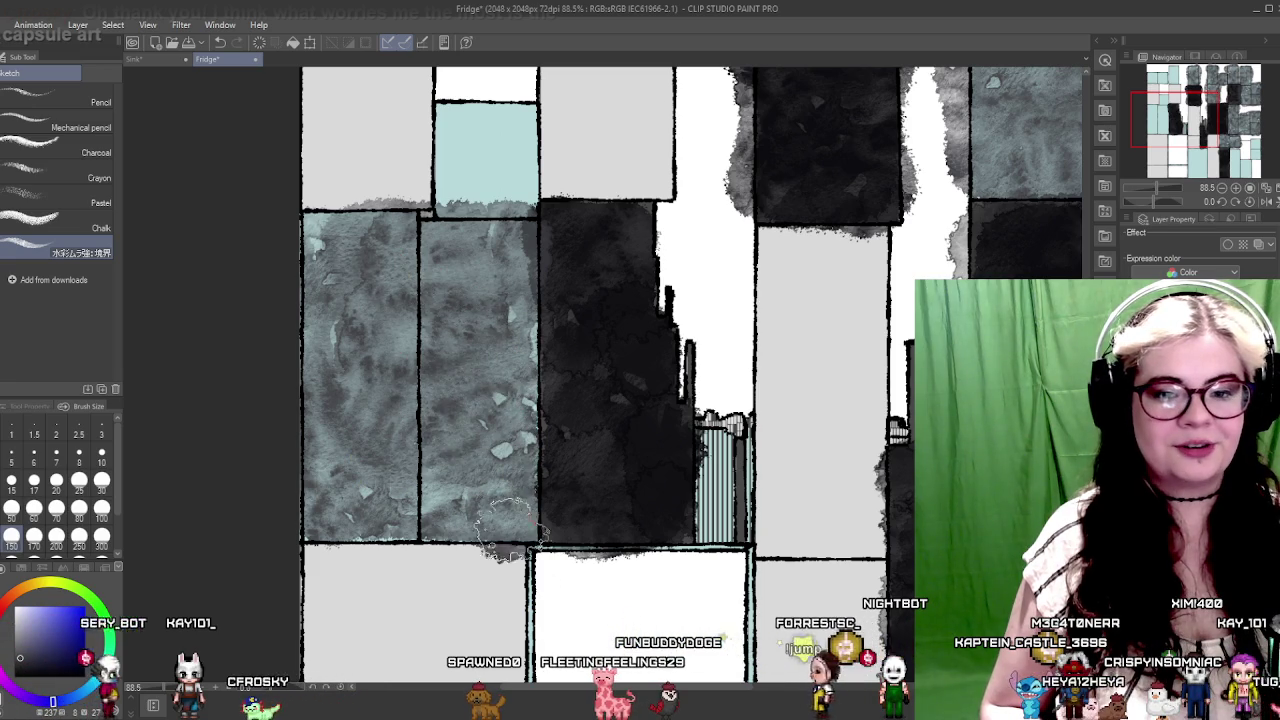
pyautogui.moveTo(478, 495)
pyautogui.mouseDown()
pyautogui.moveTo(506, 320)
pyautogui.moveTo(400, 450)
pyautogui.moveTo(440, 470)
pyautogui.moveTo(450, 430)
pyautogui.moveTo(430, 370)
pyautogui.mouseUp()
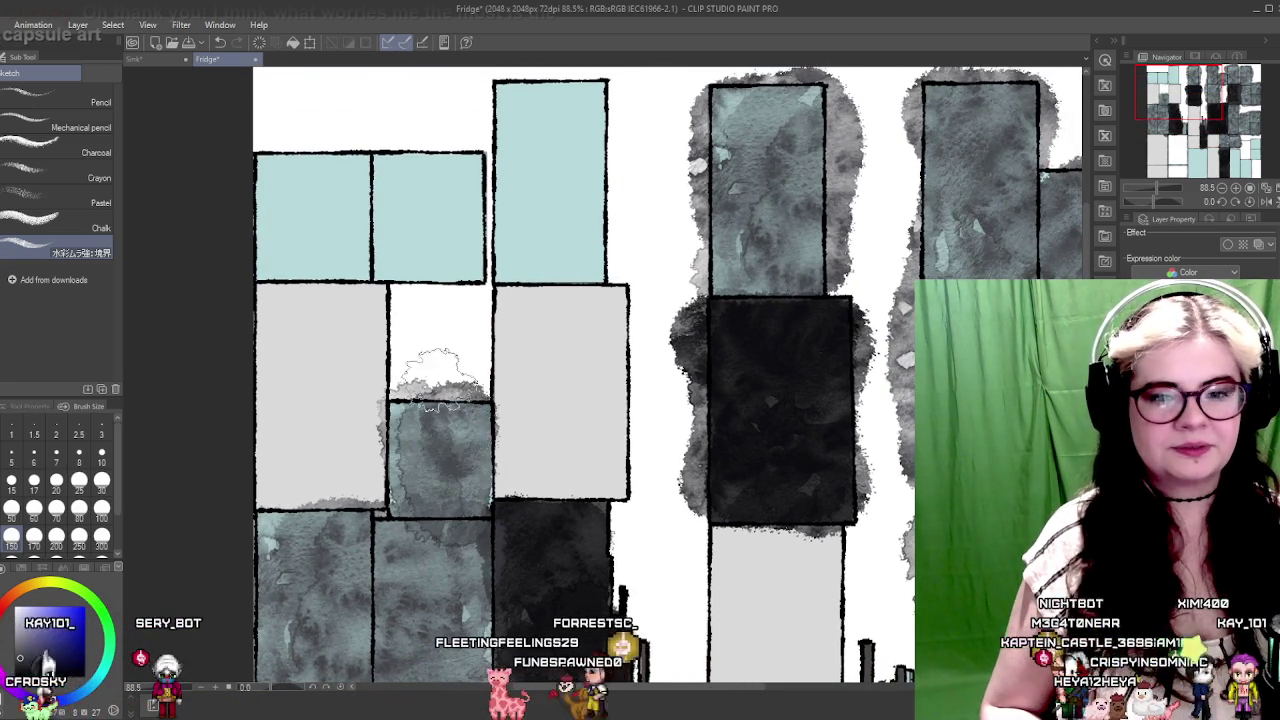
# Step: Cover the lower-left and top-left light-blue blocks with grey wash
pyautogui.scroll(3, 430, 370)
pyautogui.moveTo(285, 385)
pyautogui.mouseDown()
pyautogui.moveTo(600, 380)
pyautogui.moveTo(590, 265)
pyautogui.mouseUp()
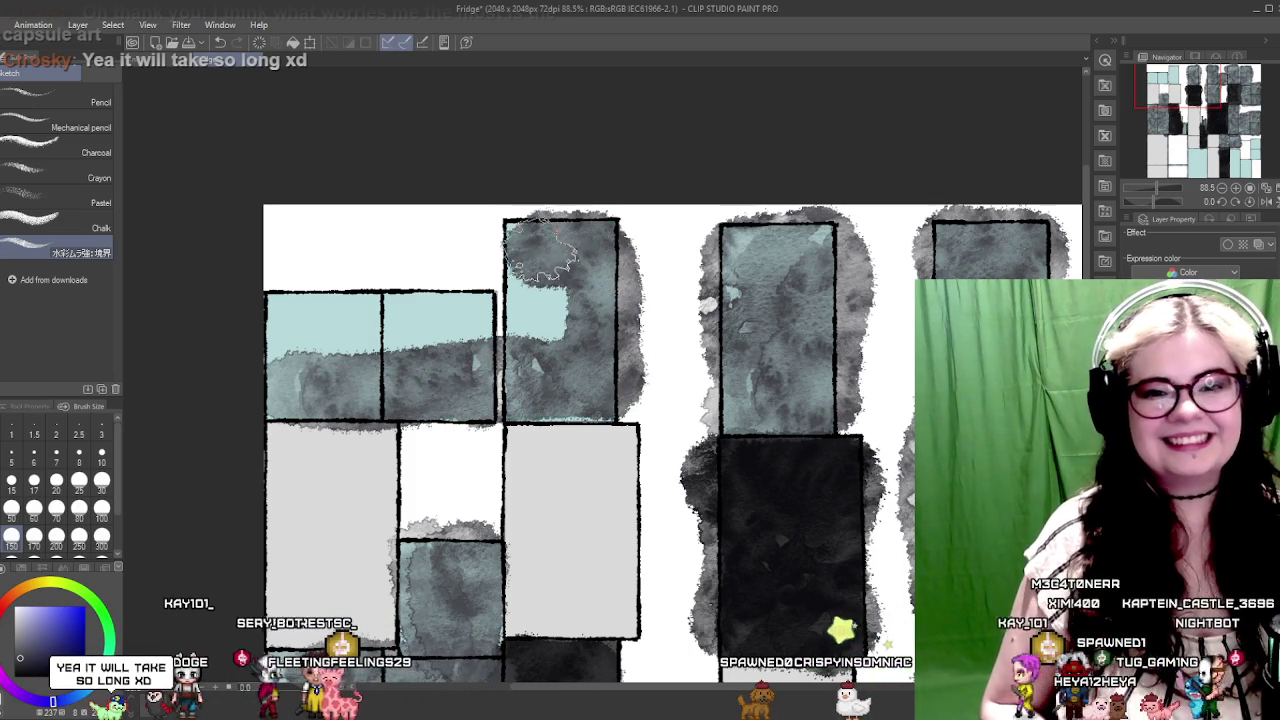
pyautogui.moveTo(505, 330)
pyautogui.mouseDown()
pyautogui.moveTo(271, 314)
pyautogui.moveTo(413, 350)
pyautogui.mouseUp()
pyautogui.moveTo(545, 340); pyautogui.dragTo(278, 368)
# Step: Paint grey along the pale-blue block's bottom and the blue sliver in the centre block
pyautogui.moveTo(664, 420); pyautogui.dragTo(462, 314)
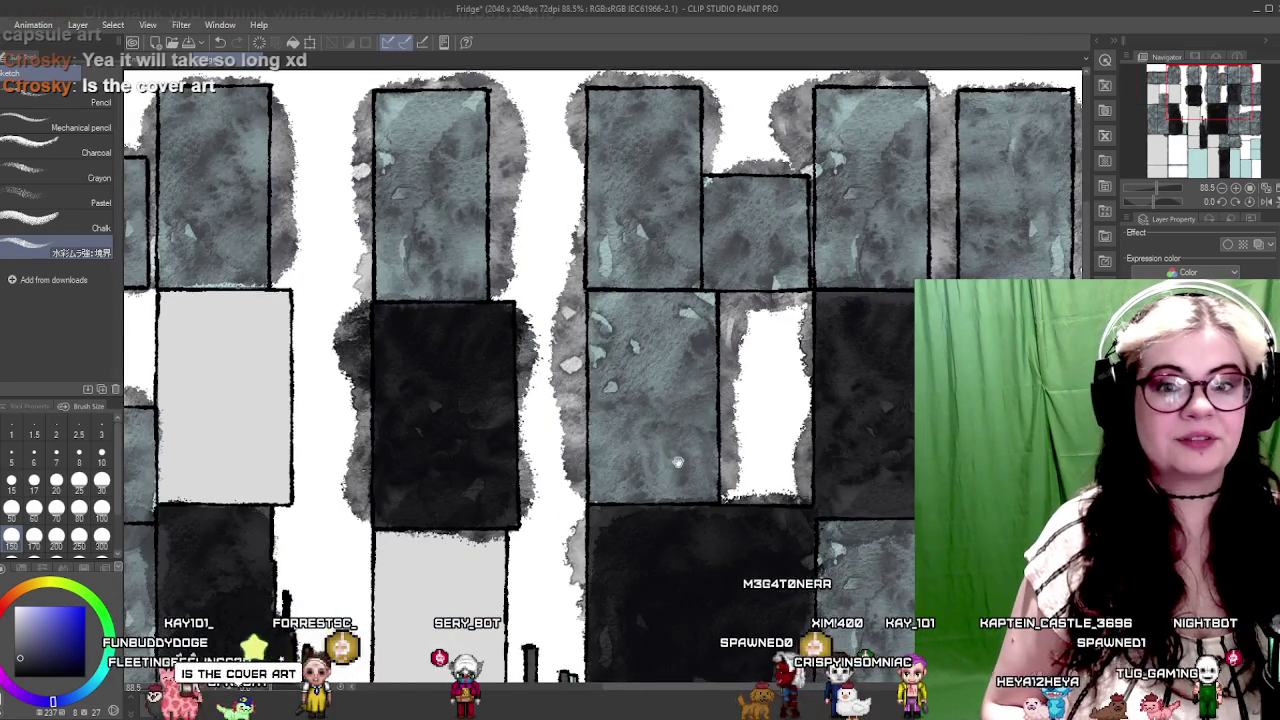
pyautogui.moveTo(678, 462)
pyautogui.mouseDown()
pyautogui.moveTo(471, 386)
pyautogui.moveTo(475, 553)
pyautogui.mouseUp()
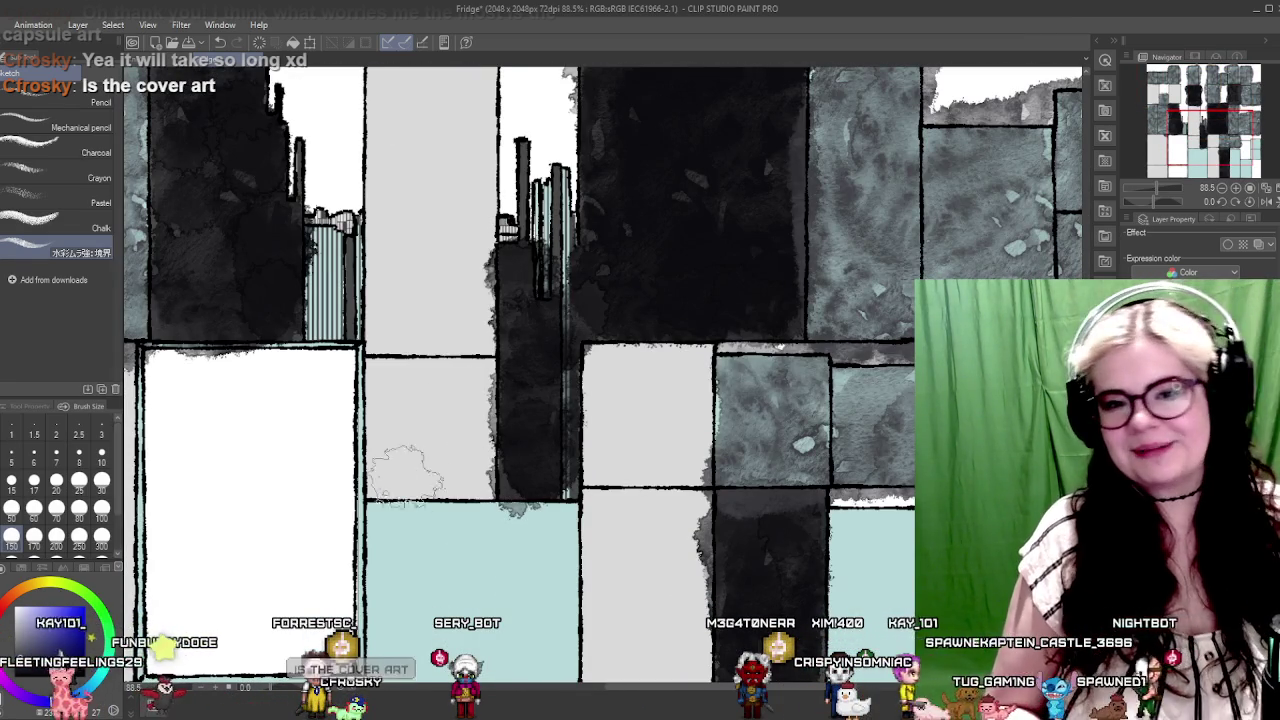
pyautogui.moveTo(445, 535); pyautogui.dragTo(456, 367)
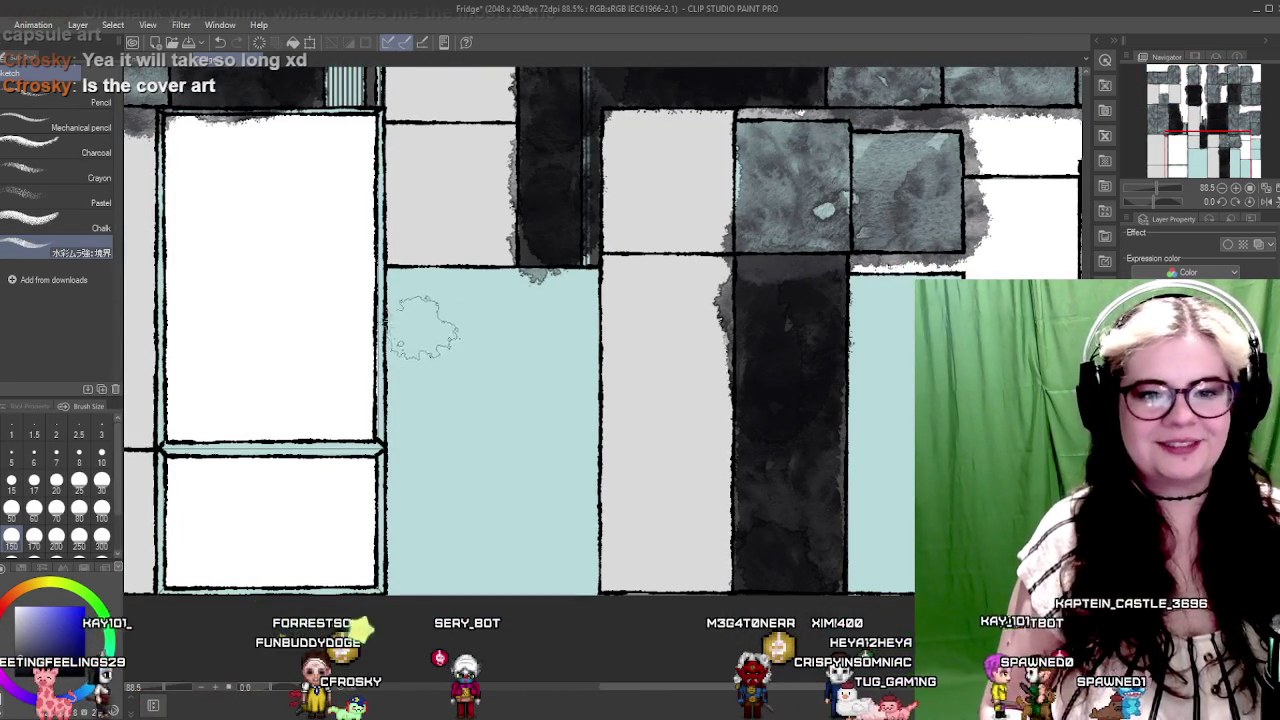
pyautogui.moveTo(405, 482)
pyautogui.mouseDown()
pyautogui.moveTo(395, 565)
pyautogui.moveTo(540, 565)
pyautogui.moveTo(570, 490)
pyautogui.moveTo(568, 300)
pyautogui.moveTo(460, 295)
pyautogui.moveTo(350, 320)
pyautogui.moveTo(445, 540)
pyautogui.moveTo(480, 330)
pyautogui.moveTo(510, 343)
pyautogui.moveTo(528, 450)
pyautogui.mouseUp()
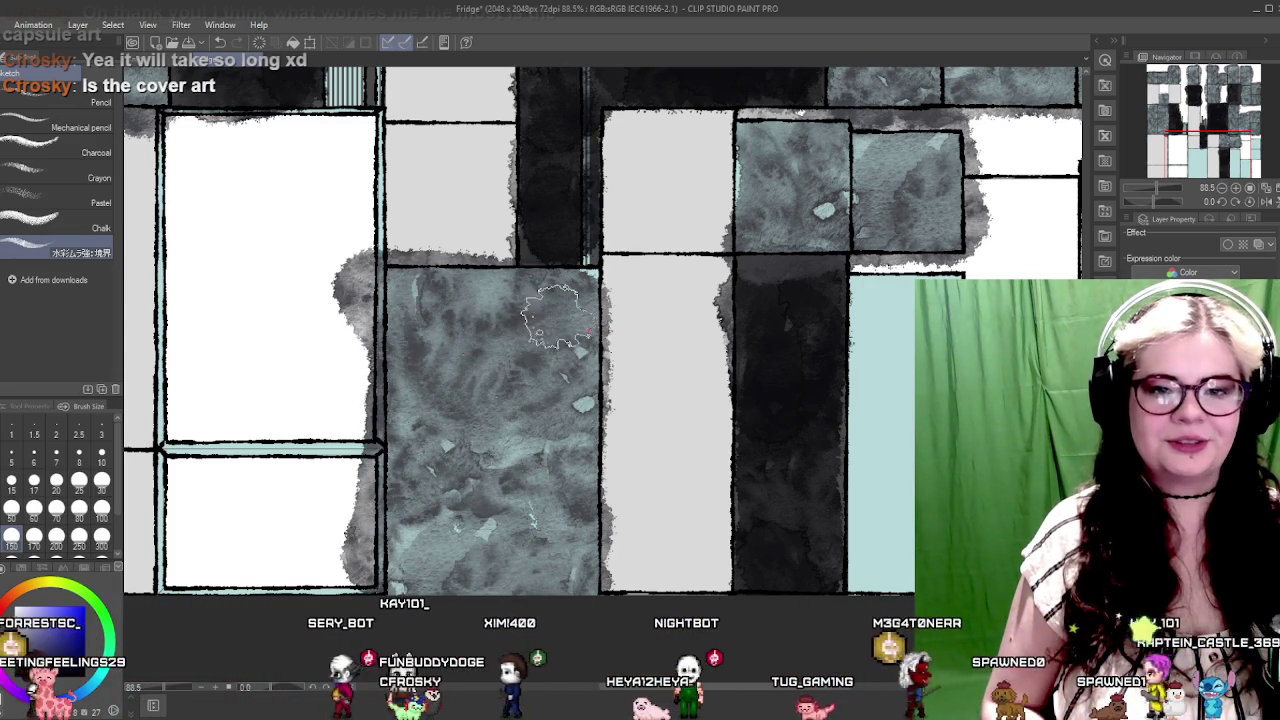
pyautogui.moveTo(375, 380)
pyautogui.mouseDown()
pyautogui.moveTo(340, 440)
pyautogui.moveTo(185, 455)
pyautogui.moveTo(180, 490)
pyautogui.moveTo(195, 520)
pyautogui.mouseUp()
# Step: Wash grey over the lower-left, centre and lower-middle teal blocks, undoing a stray dark stroke
pyautogui.moveTo(215, 585); pyautogui.dragTo(345, 565)
pyautogui.moveTo(210, 455); pyautogui.dragTo(430, 585)
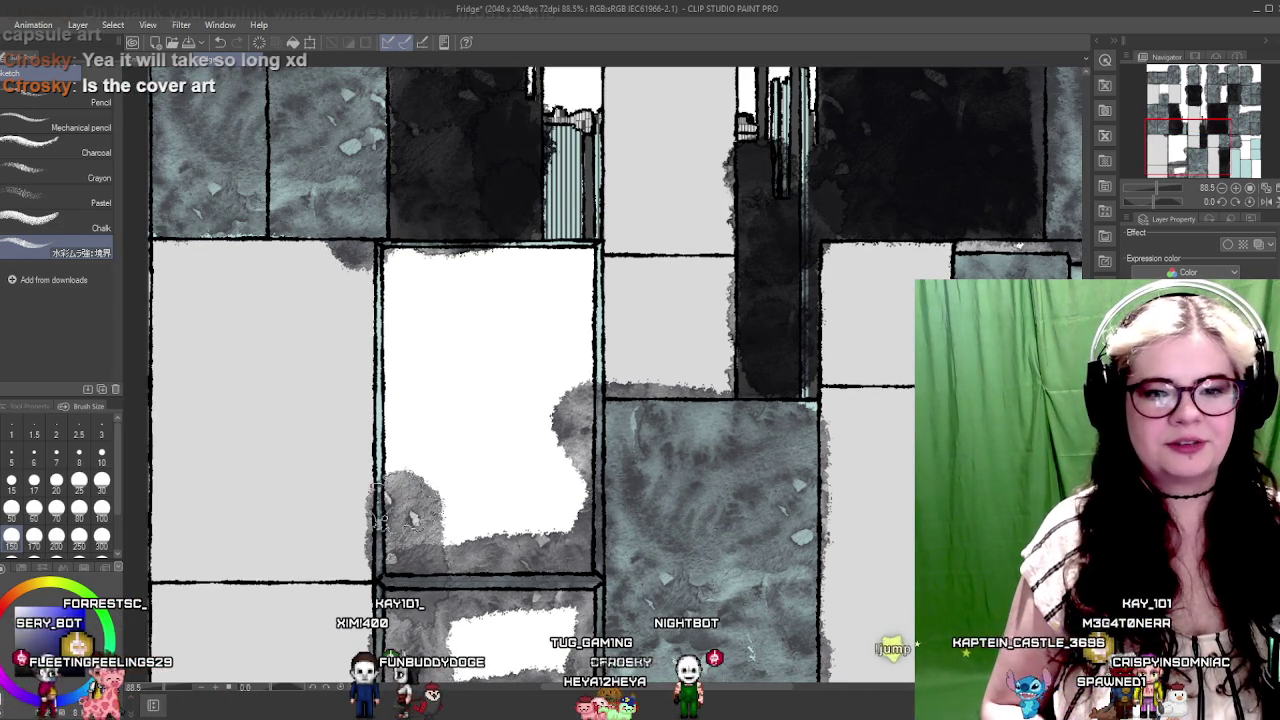
pyautogui.moveTo(410, 455); pyautogui.dragTo(425, 345)
pyautogui.moveTo(445, 258)
pyautogui.mouseDown()
pyautogui.moveTo(560, 265)
pyautogui.moveTo(578, 390)
pyautogui.moveTo(555, 225)
pyautogui.moveTo(550, 300)
pyautogui.moveTo(510, 370)
pyautogui.moveTo(530, 460)
pyautogui.moveTo(568, 518)
pyautogui.moveTo(690, 520)
pyautogui.moveTo(730, 390)
pyautogui.moveTo(620, 350)
pyautogui.moveTo(598, 228)
pyautogui.mouseUp()
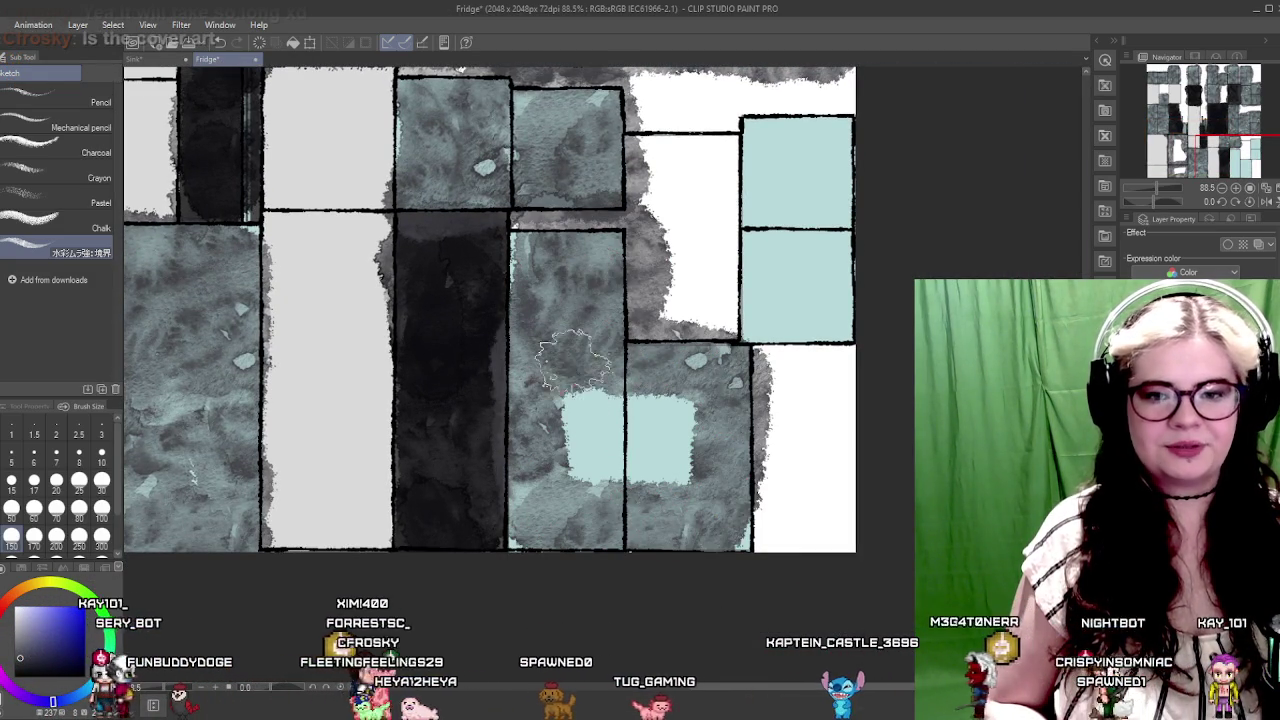
pyautogui.moveTo(572, 358)
pyautogui.mouseDown()
pyautogui.moveTo(640, 440)
pyautogui.moveTo(700, 420)
pyautogui.moveTo(720, 500)
pyautogui.moveTo(640, 310)
pyautogui.moveTo(250, 455)
pyautogui.mouseUp()
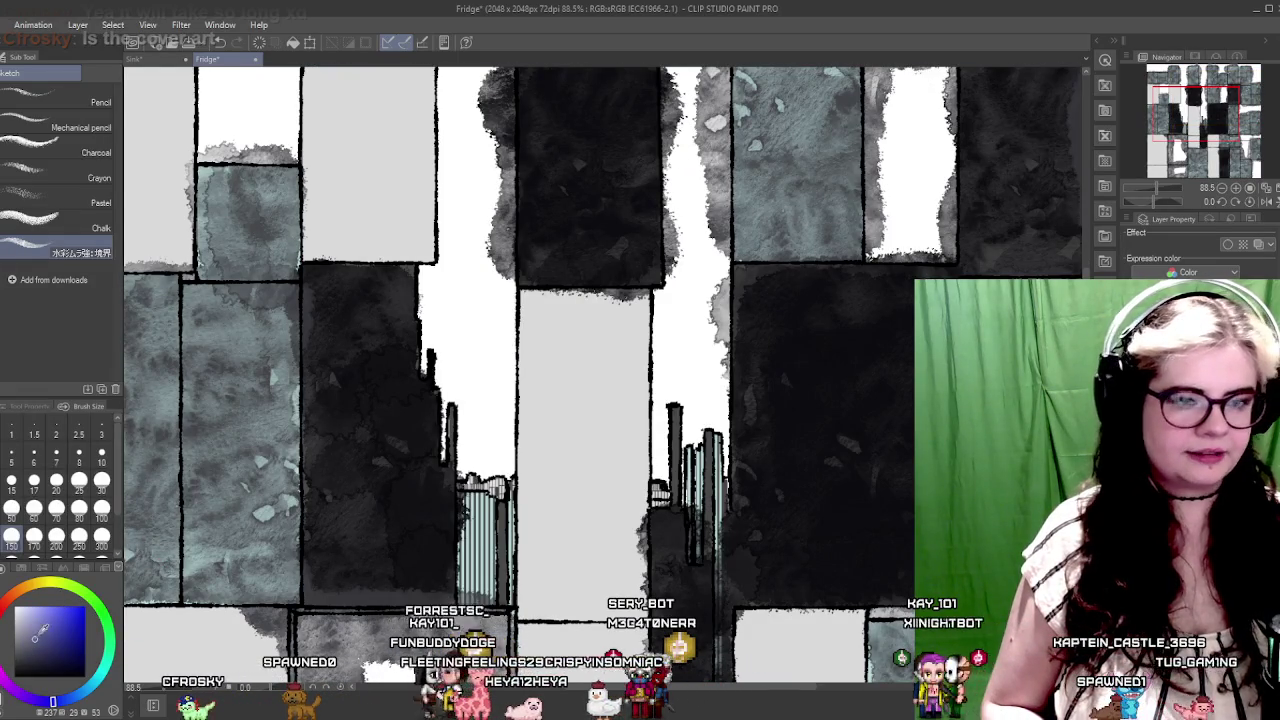
pyautogui.moveTo(130, 160); pyautogui.dragTo(185, 380)
pyautogui.moveTo(170, 300); pyautogui.dragTo(185, 490)
pyautogui.hotkey('ctrl', 'z')
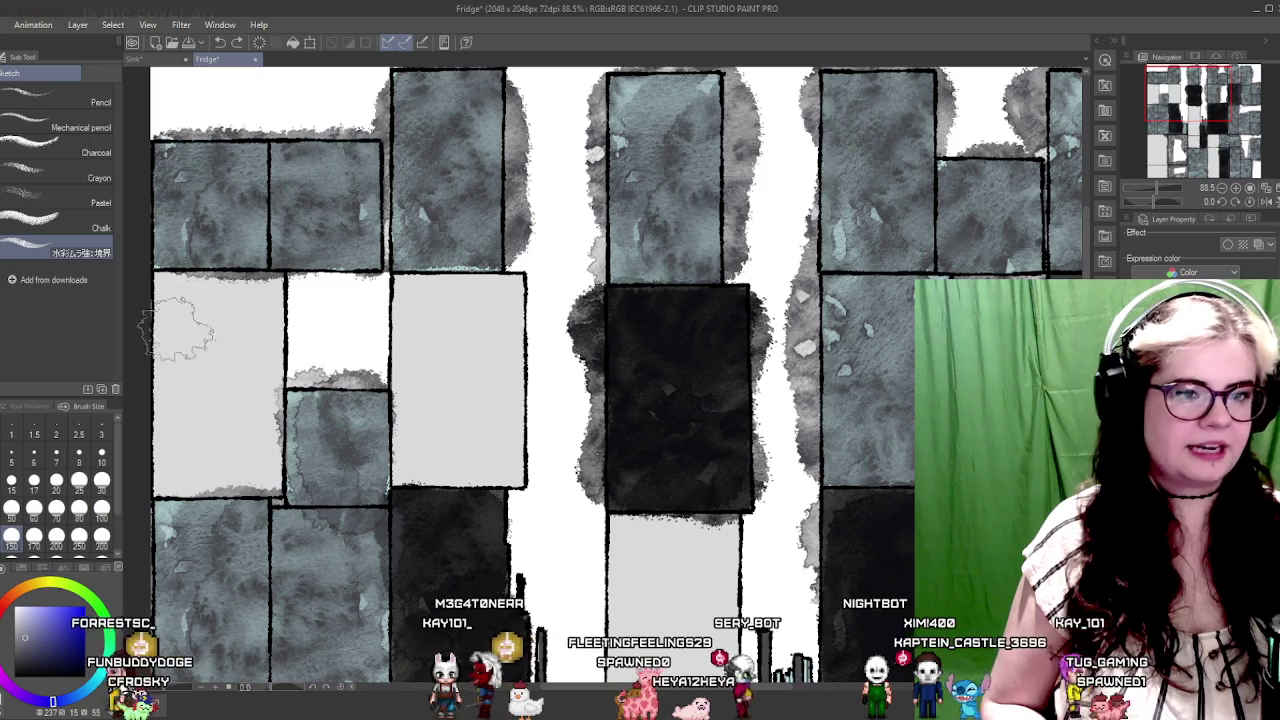
# Step: Cover the light grey blocks with grey-purple watercolour wash, undoing one attempt
pyautogui.moveTo(175, 265)
pyautogui.mouseDown()
pyautogui.moveTo(185, 465)
pyautogui.moveTo(255, 470)
pyautogui.moveTo(235, 330)
pyautogui.moveTo(262, 315)
pyautogui.mouseUp()
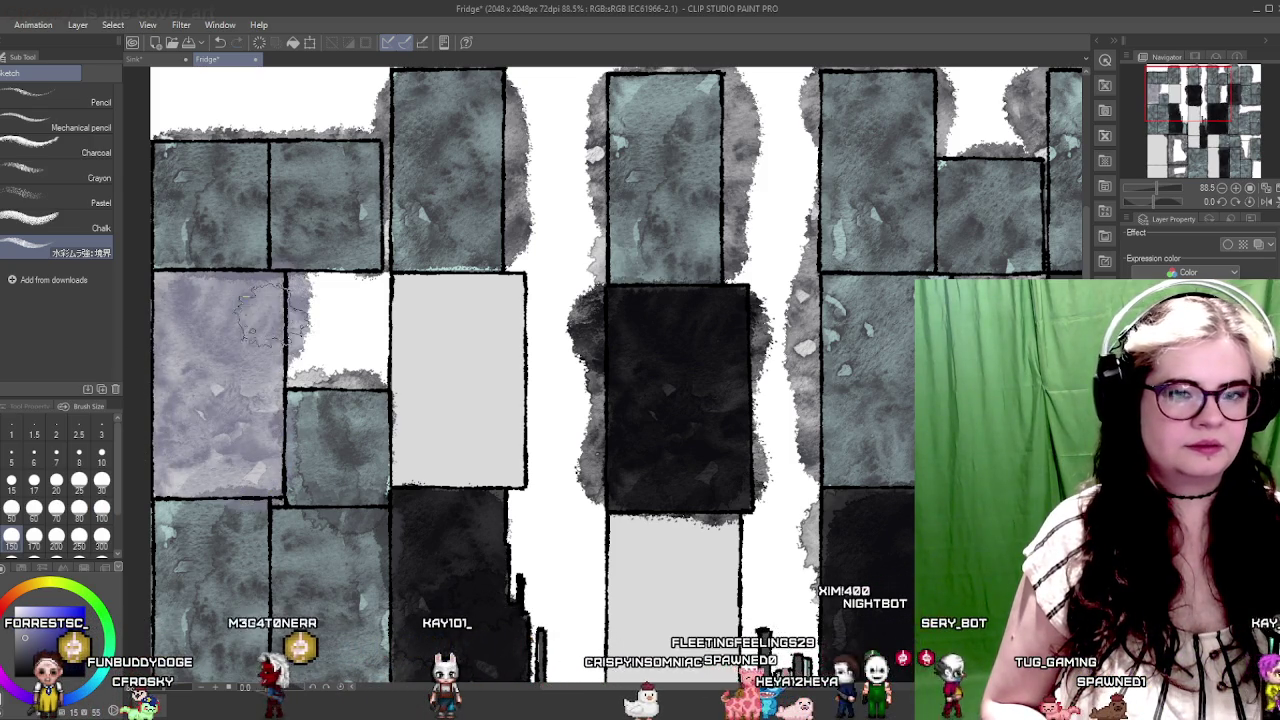
pyautogui.moveTo(405, 295)
pyautogui.mouseDown()
pyautogui.moveTo(405, 440)
pyautogui.moveTo(505, 470)
pyautogui.moveTo(525, 320)
pyautogui.moveTo(430, 325)
pyautogui.moveTo(425, 400)
pyautogui.mouseUp()
pyautogui.hotkey('ctrl', 'z')
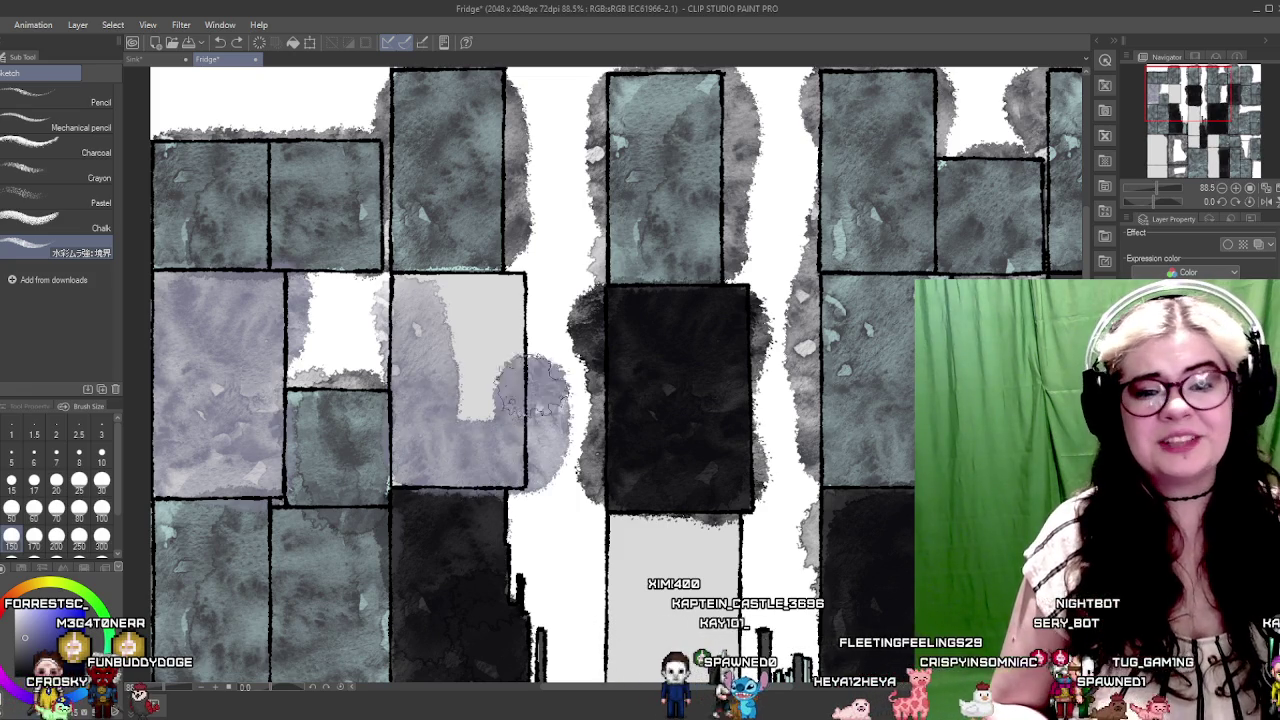
pyautogui.moveTo(505, 315)
pyautogui.mouseDown()
pyautogui.moveTo(470, 400)
pyautogui.moveTo(490, 355)
pyautogui.mouseUp()
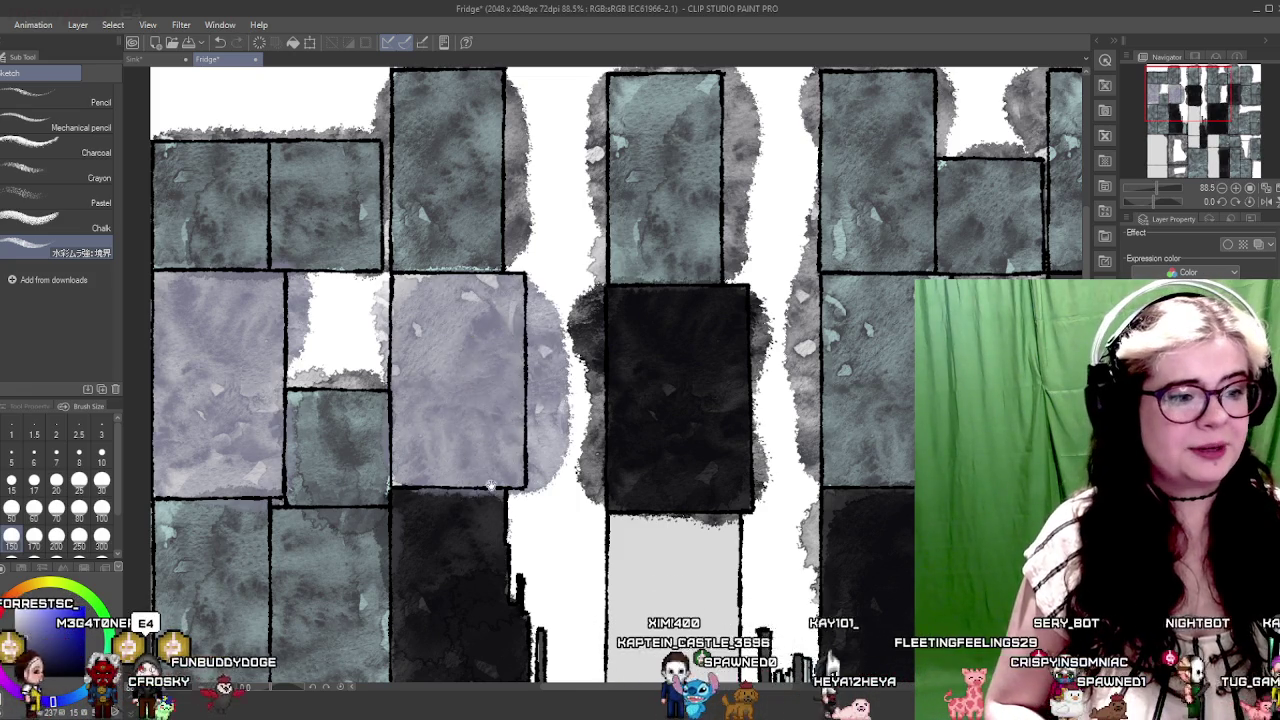
pyautogui.scroll(-2, 490, 485)
pyautogui.scroll(-2, 490, 485)
pyautogui.scroll(-2, 490, 485)
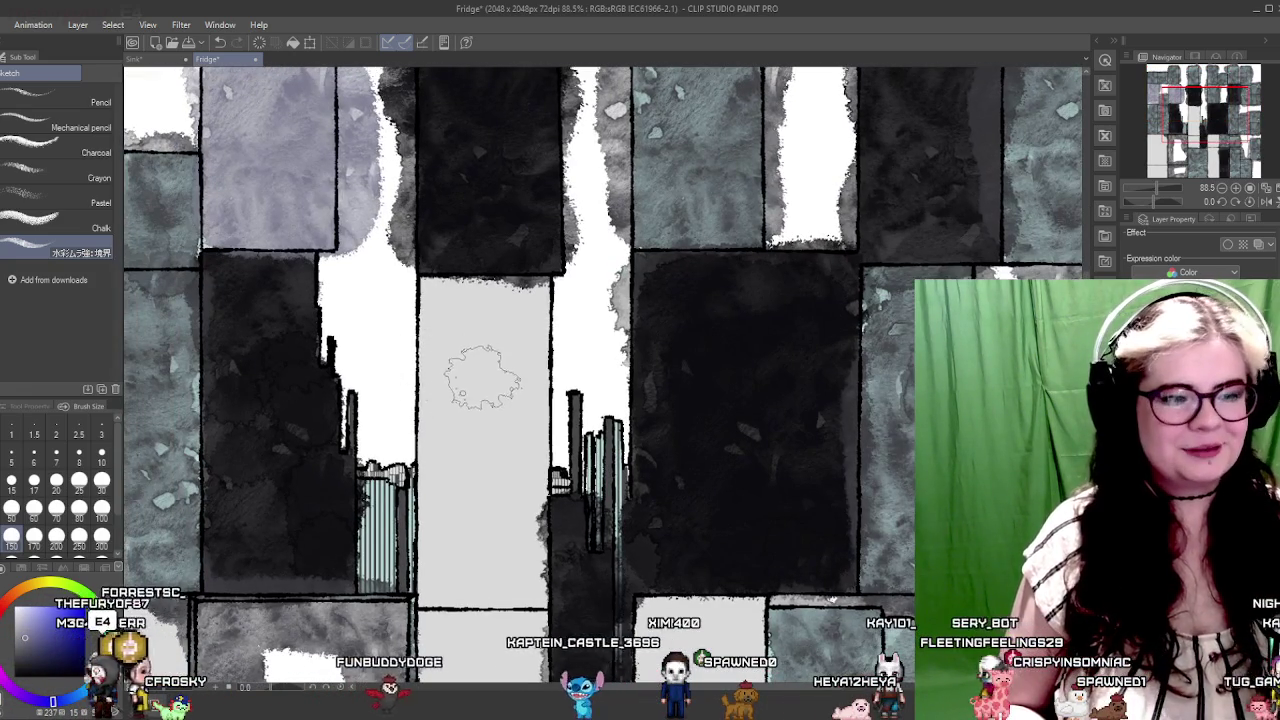
pyautogui.scroll(-2, 483, 377)
pyautogui.scroll(-1, 483, 377)
pyautogui.moveTo(430, 180)
pyautogui.mouseDown()
pyautogui.moveTo(440, 530)
pyautogui.moveTo(455, 590)
pyautogui.moveTo(505, 595)
pyautogui.moveTo(510, 380)
pyautogui.moveTo(535, 205)
pyautogui.moveTo(485, 280)
pyautogui.moveTo(455, 390)
pyautogui.mouseUp()
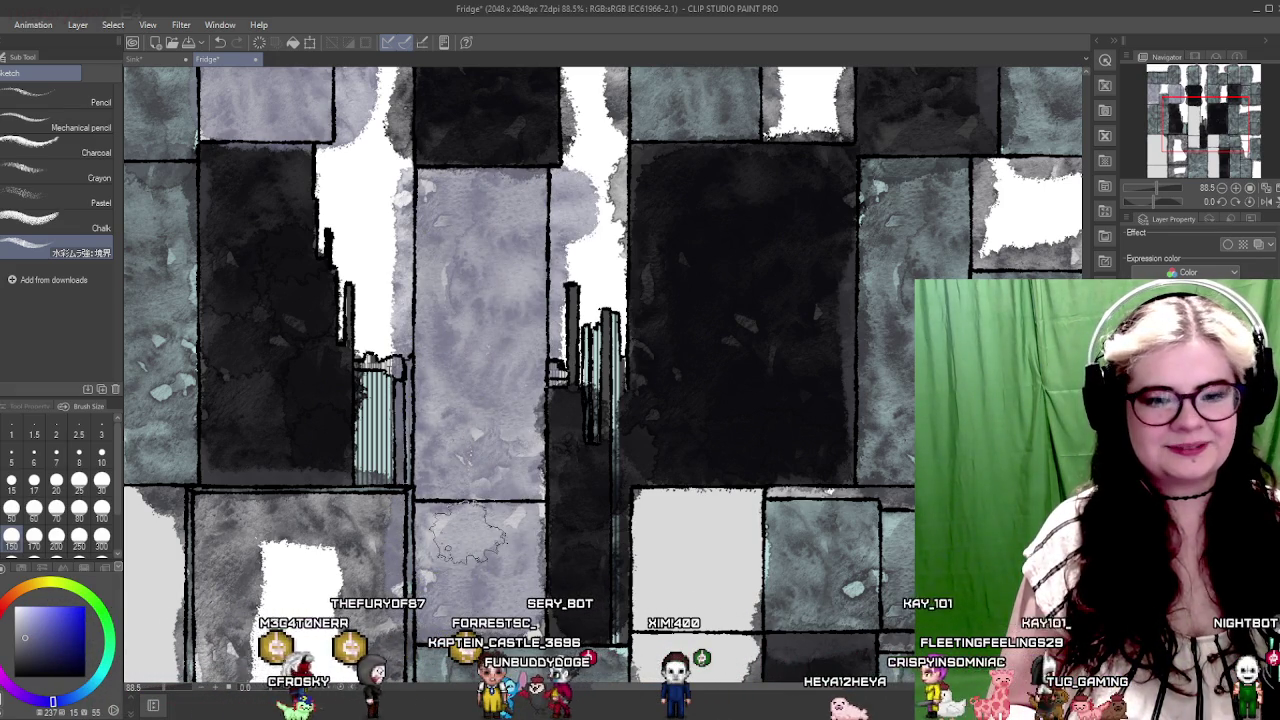
# Step: Paint grey-violet over the striped column, the white columns and the white strips and patches
pyautogui.moveTo(385, 460); pyautogui.dragTo(388, 236)
pyautogui.moveTo(533, 343); pyautogui.dragTo(518, 405)
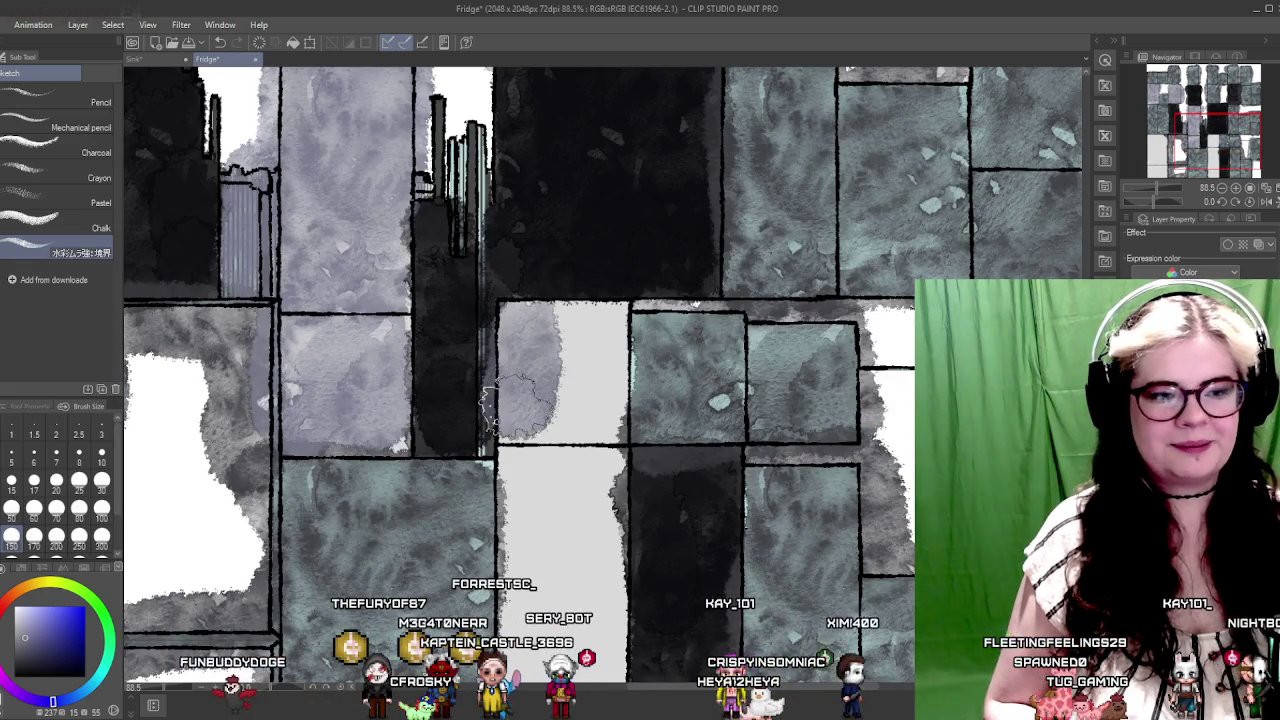
pyautogui.moveTo(530, 510); pyautogui.dragTo(494, 375)
pyautogui.hotkey('ctrl', 'z')
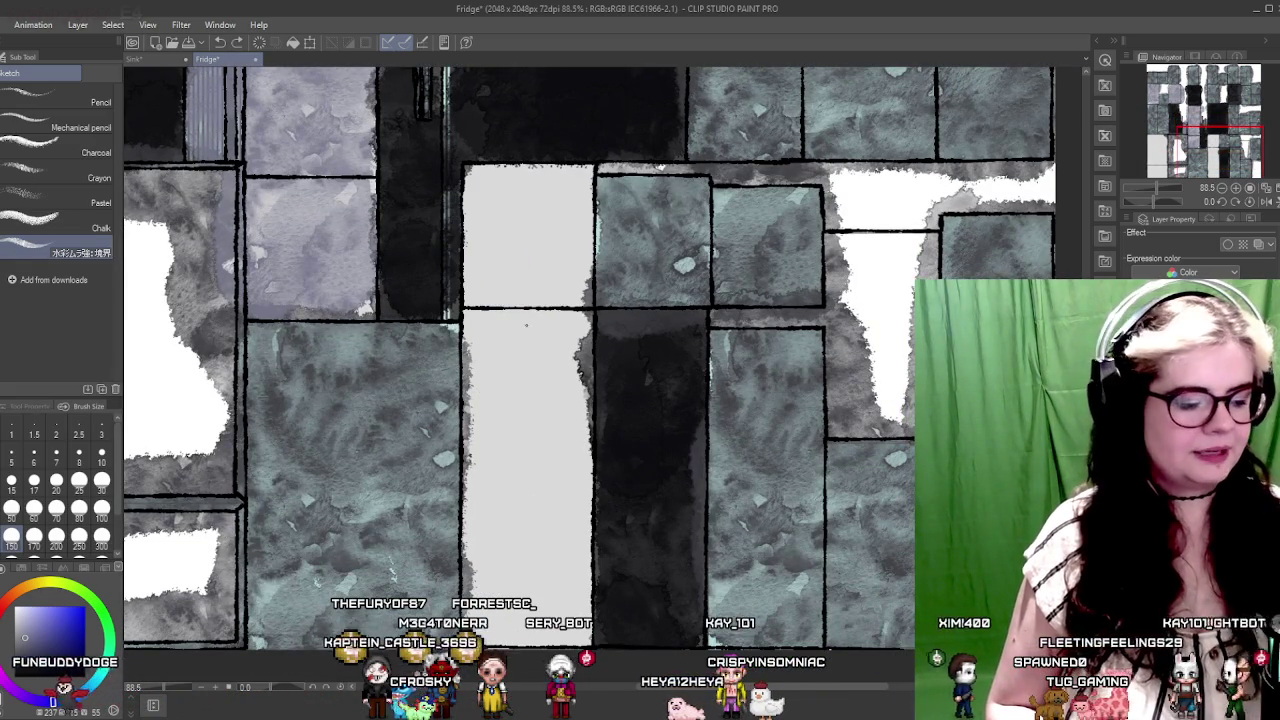
pyautogui.moveTo(497, 190)
pyautogui.mouseDown()
pyautogui.moveTo(560, 230)
pyautogui.moveTo(535, 440)
pyautogui.moveTo(565, 585)
pyautogui.moveTo(510, 560)
pyautogui.moveTo(480, 520)
pyautogui.moveTo(500, 620)
pyautogui.moveTo(494, 528)
pyautogui.mouseUp()
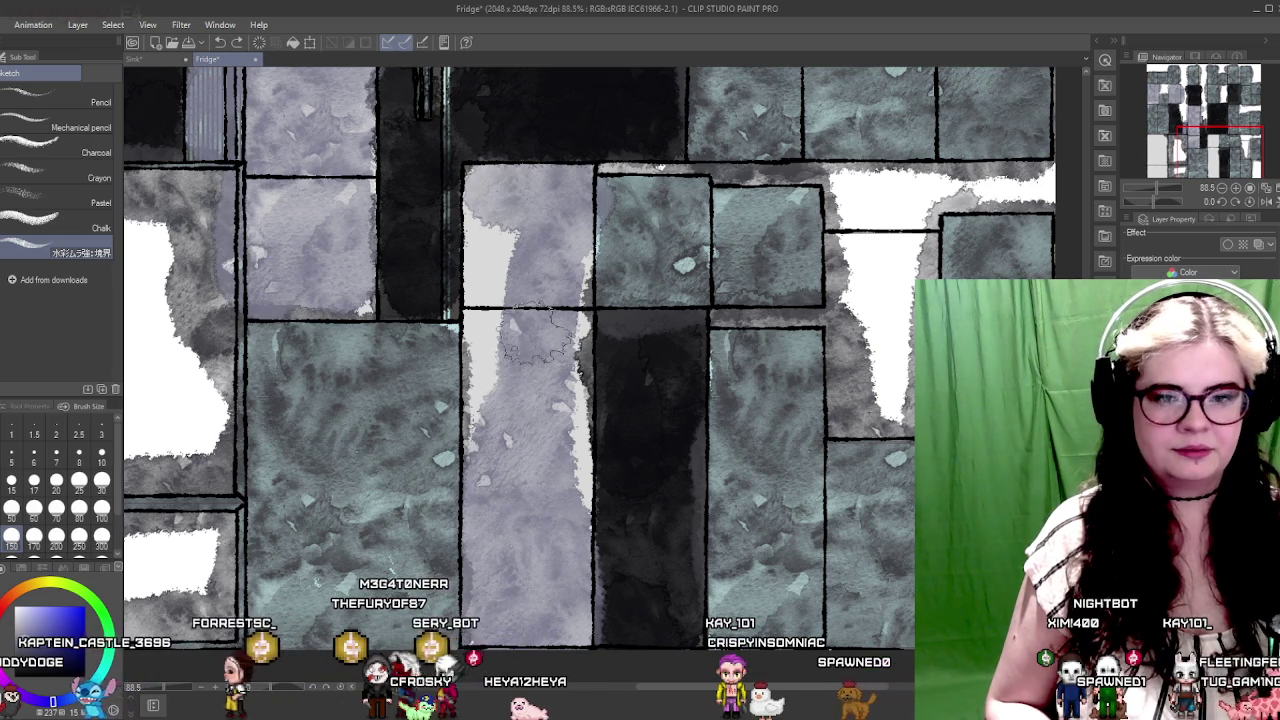
pyautogui.moveTo(520, 228)
pyautogui.mouseDown()
pyautogui.moveTo(485, 255)
pyautogui.moveTo(475, 340)
pyautogui.moveTo(485, 300)
pyautogui.moveTo(500, 420)
pyautogui.moveTo(408, 346)
pyautogui.mouseUp()
pyautogui.moveTo(641, 440)
pyautogui.mouseDown()
pyautogui.moveTo(545, 426)
pyautogui.moveTo(453, 228)
pyautogui.moveTo(550, 242)
pyautogui.moveTo(575, 525)
pyautogui.moveTo(420, 530)
pyautogui.moveTo(400, 258)
pyautogui.moveTo(500, 480)
pyautogui.moveTo(520, 300)
pyautogui.mouseUp()
pyautogui.moveTo(493, 434); pyautogui.dragTo(554, 111)
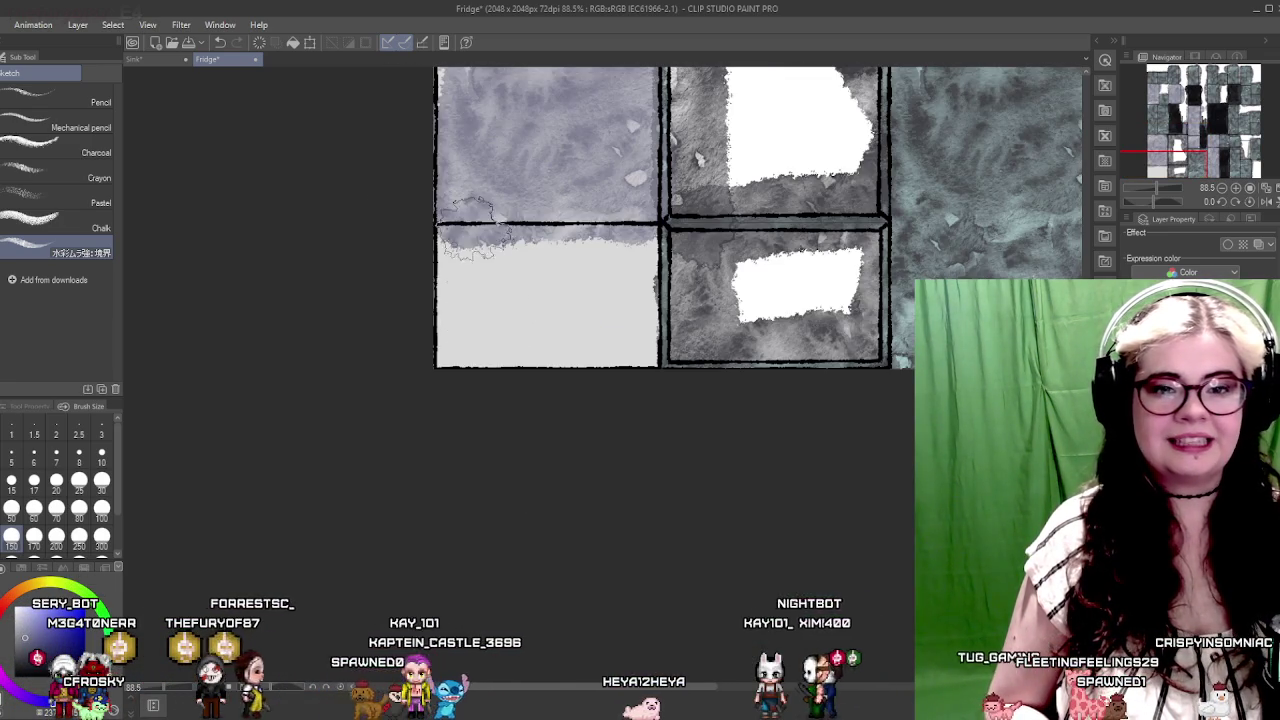
pyautogui.moveTo(470, 235); pyautogui.dragTo(512, 375)
pyautogui.moveTo(616, 250); pyautogui.dragTo(523, 250)
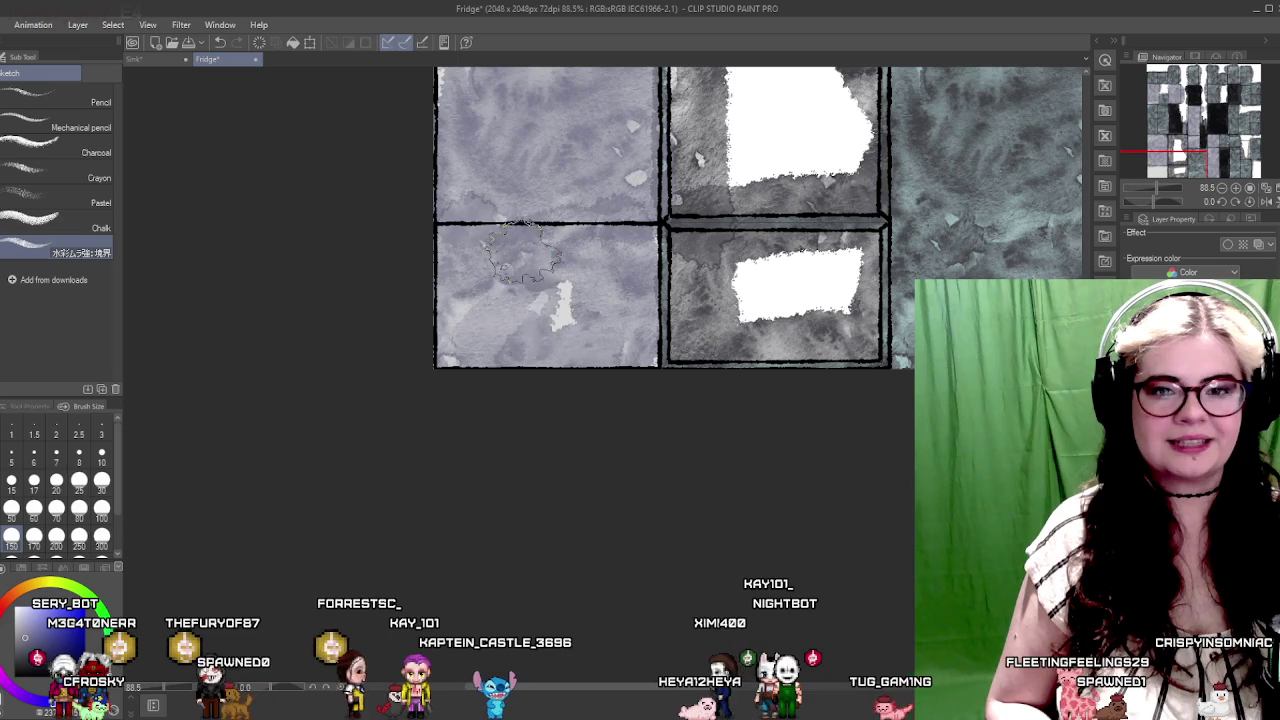
# Step: Darken the remaining white strip beside the tall grey and dark panels with watercolour
pyautogui.scroll(-3, 598, 160)
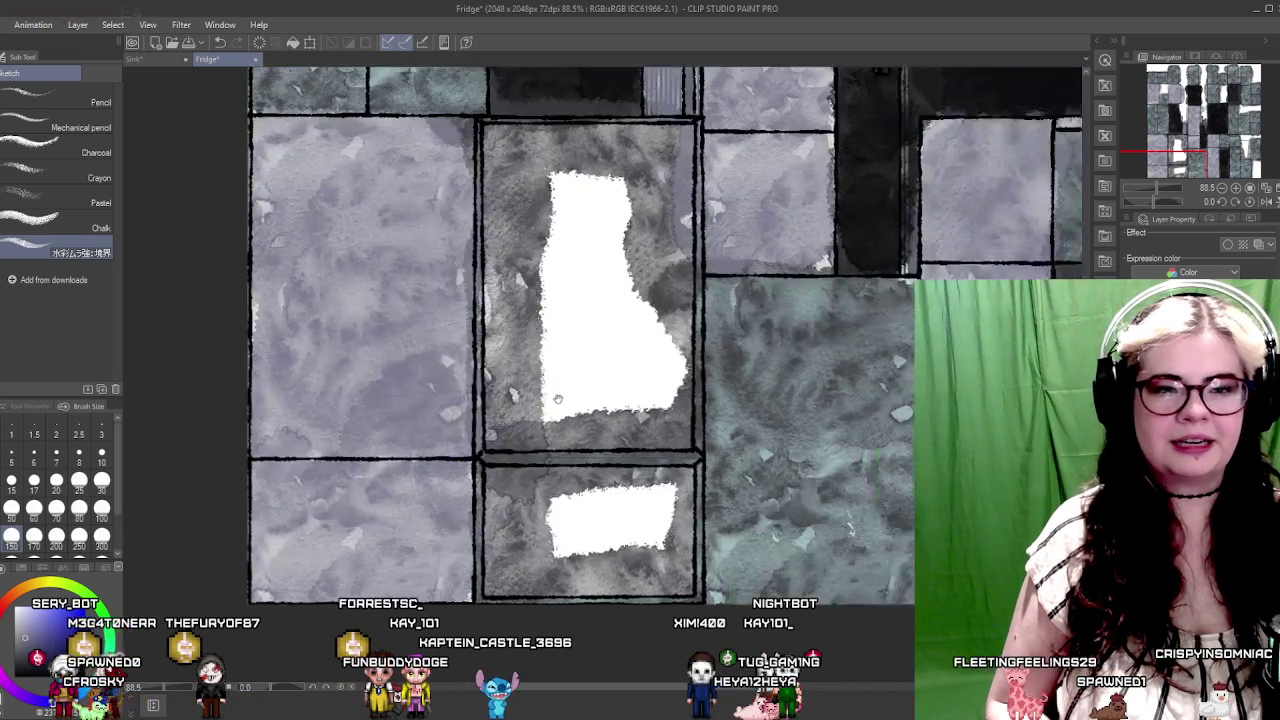
pyautogui.moveTo(598, 160); pyautogui.dragTo(442, 460)
pyautogui.scroll(-2, 442, 460)
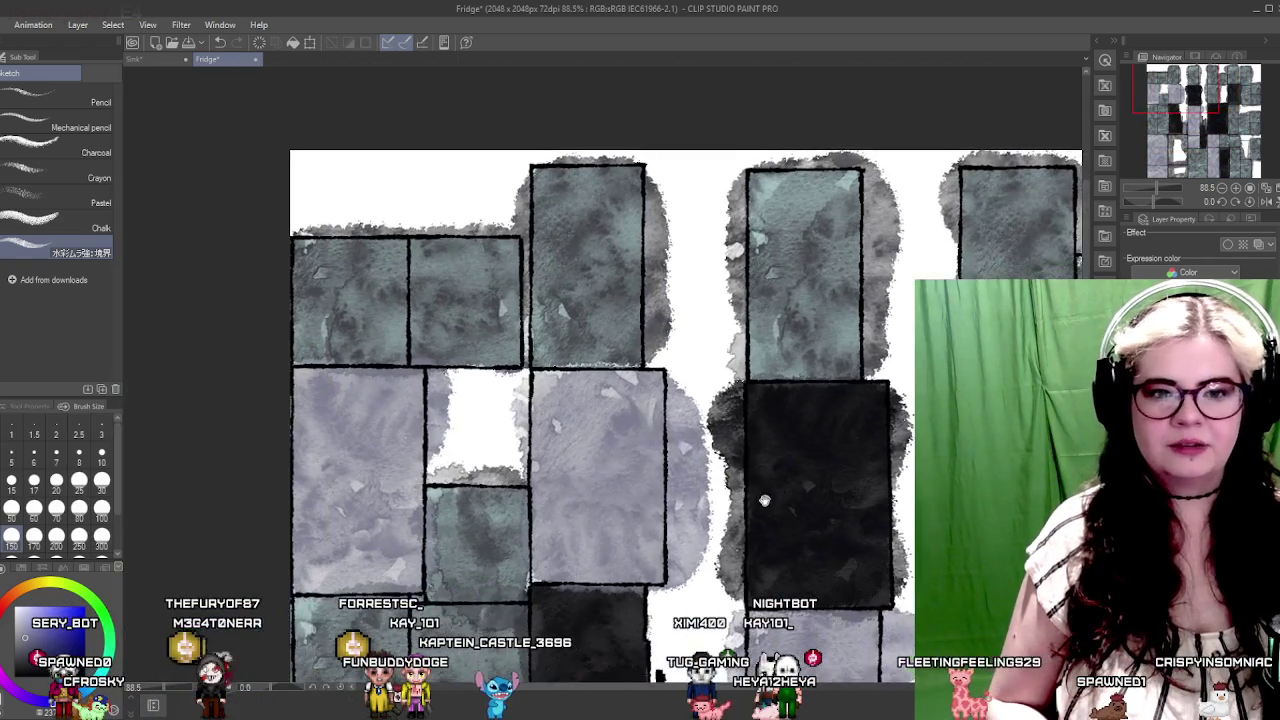
pyautogui.moveTo(763, 503)
pyautogui.mouseDown()
pyautogui.moveTo(538, 399)
pyautogui.moveTo(623, 510)
pyautogui.mouseUp()
pyautogui.scroll(3, 583, 421)
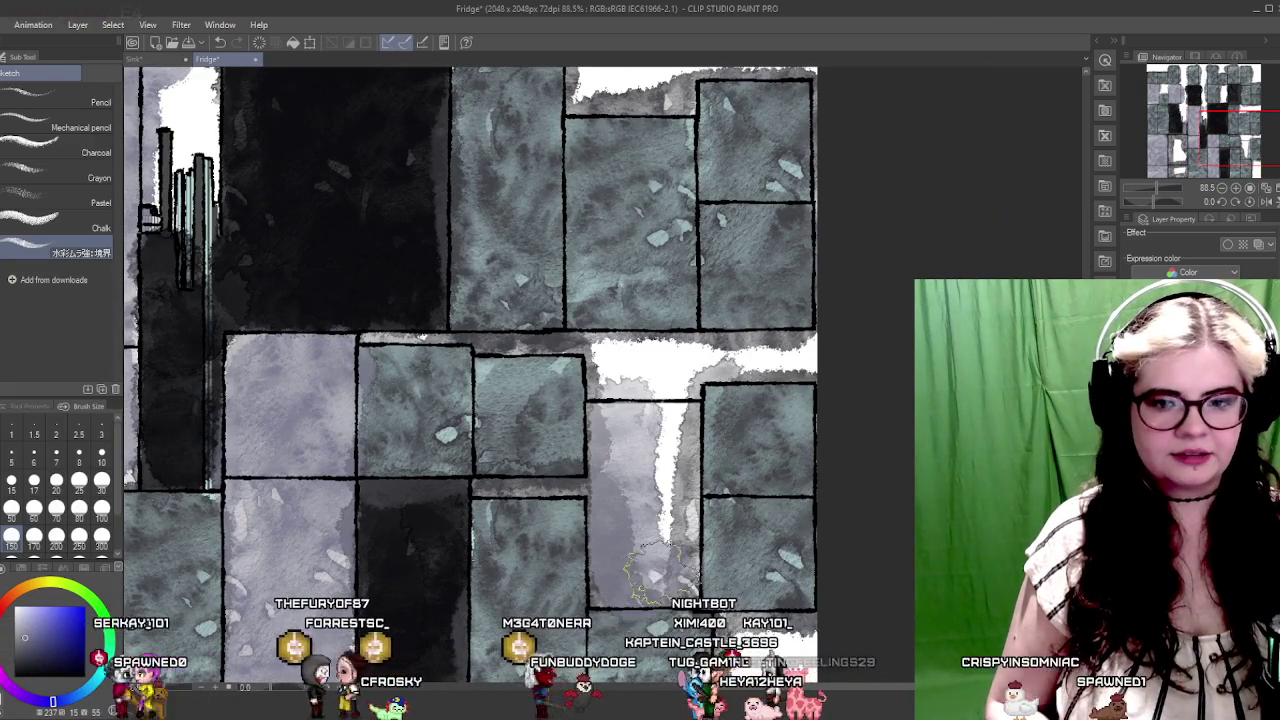
pyautogui.moveTo(623, 510); pyautogui.dragTo(670, 365)
pyautogui.moveTo(400, 320)
pyautogui.mouseDown()
pyautogui.moveTo(505, 388)
pyautogui.moveTo(808, 390)
pyautogui.mouseUp()
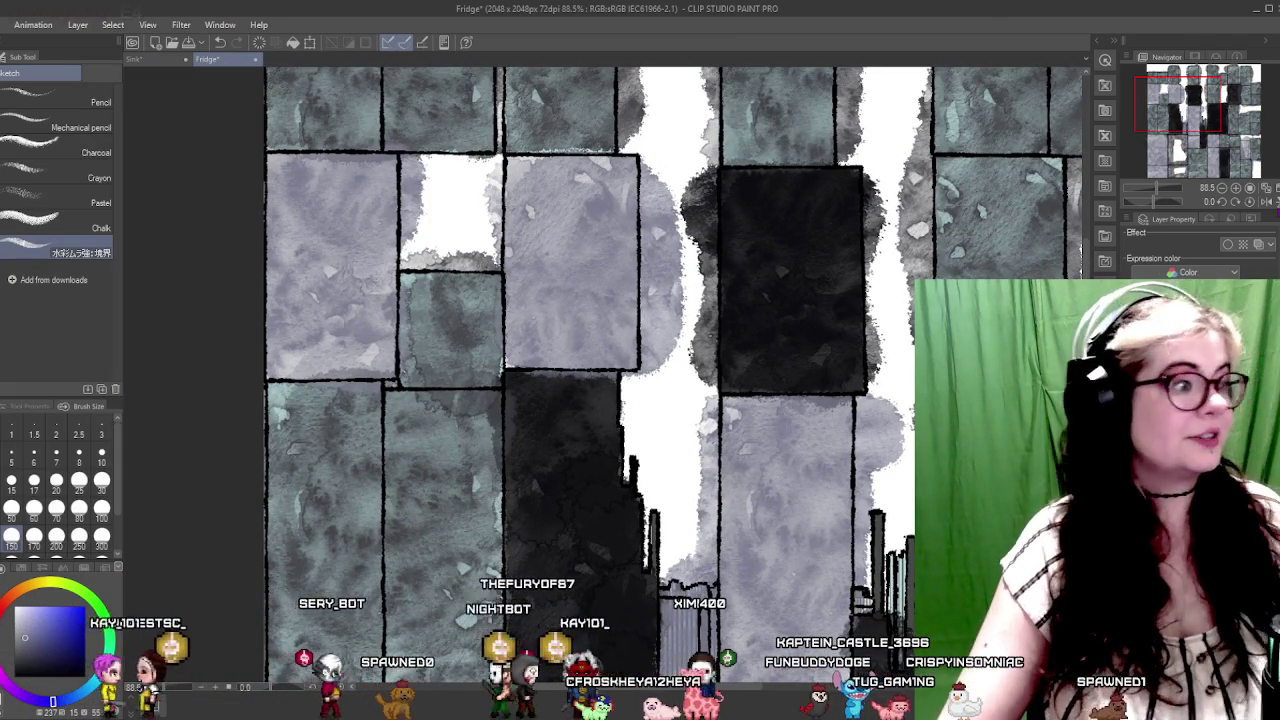
pyautogui.scroll(-2, 770, 115)
pyautogui.scroll(-1, 709, 200)
# Step: Zoom out over the finished fridge texture and return to the Unity editor
pyautogui.scroll(-1, 694, 243)
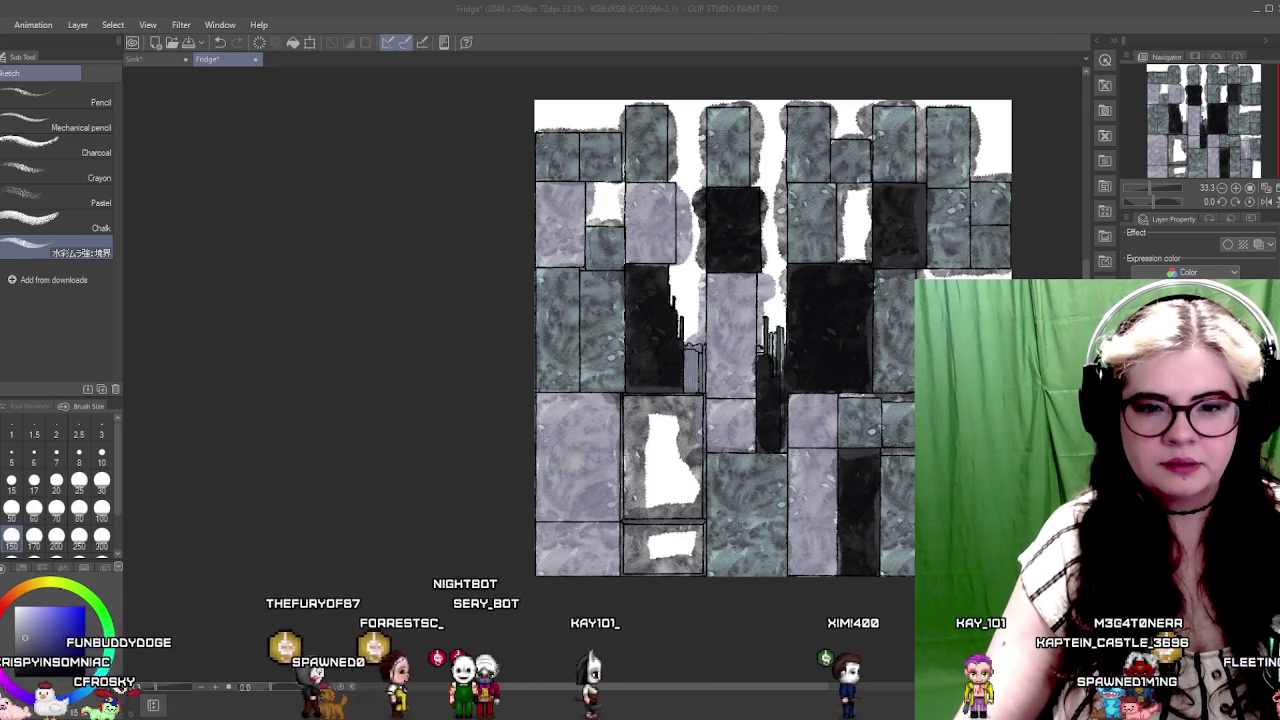
pyautogui.hotkey('alt', 'Tab')
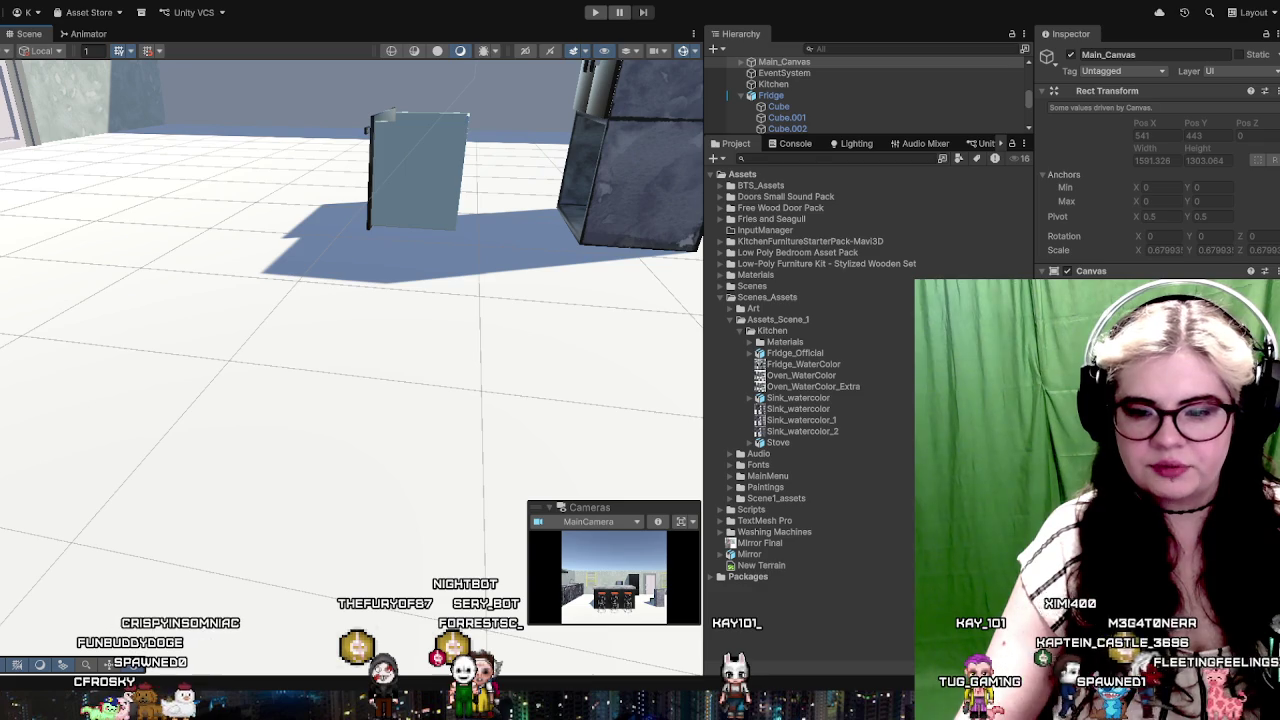
# Step: Select the fridge parts Cube and Cube.001, then drop the watercolor material onto the grey lower box
pyautogui.moveTo(440, 171)
pyautogui.mouseDown()
pyautogui.moveTo(391, 243)
pyautogui.moveTo(505, 363)
pyautogui.mouseUp()
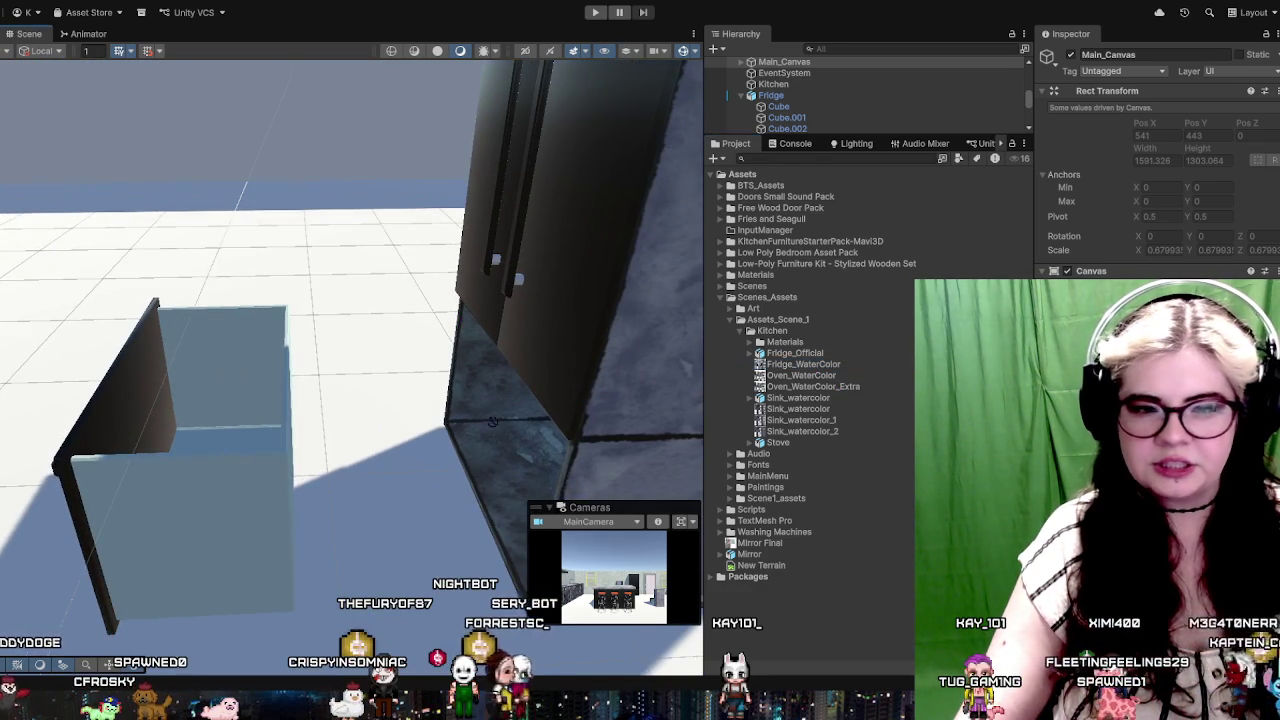
pyautogui.click(243, 511)
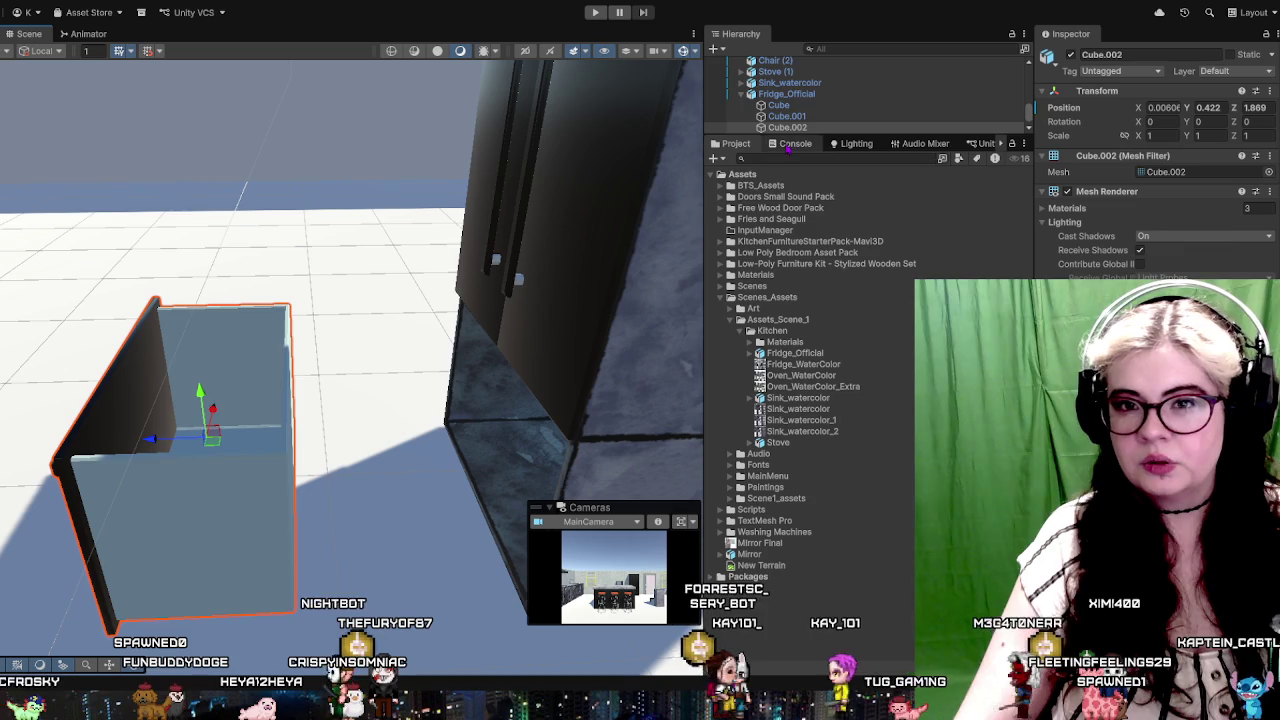
pyautogui.click(778, 105)
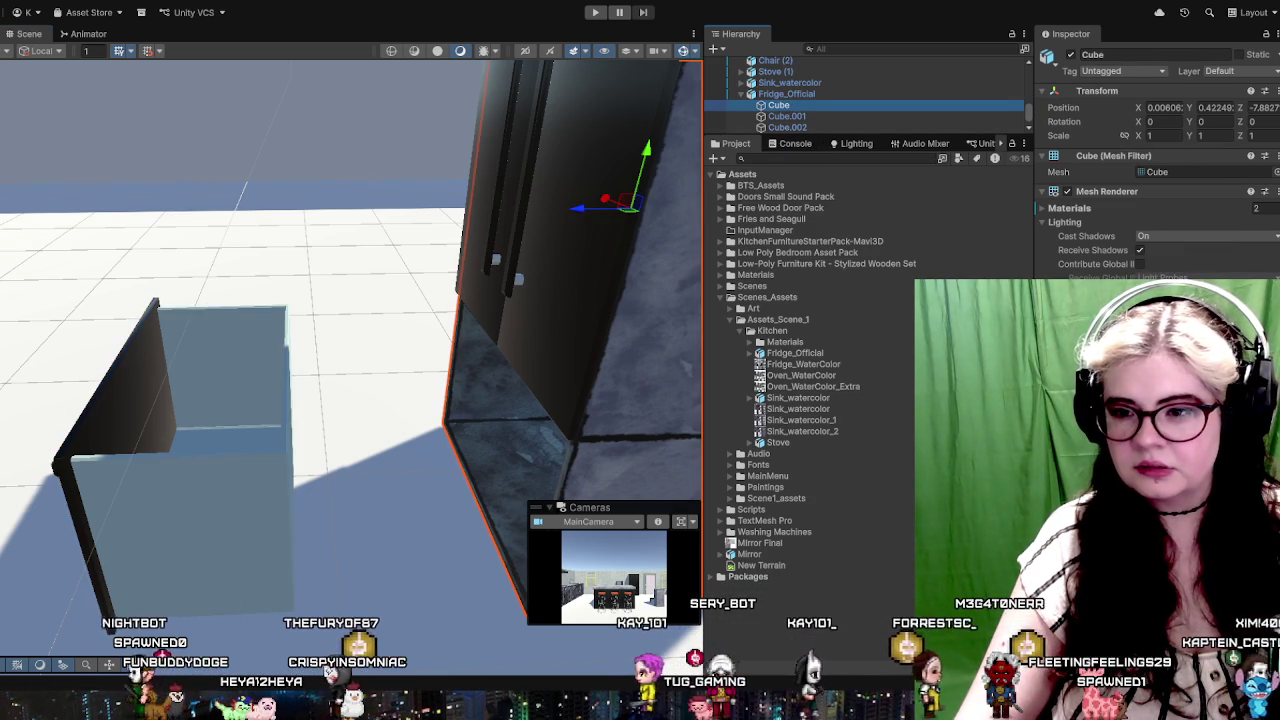
pyautogui.click(805, 116)
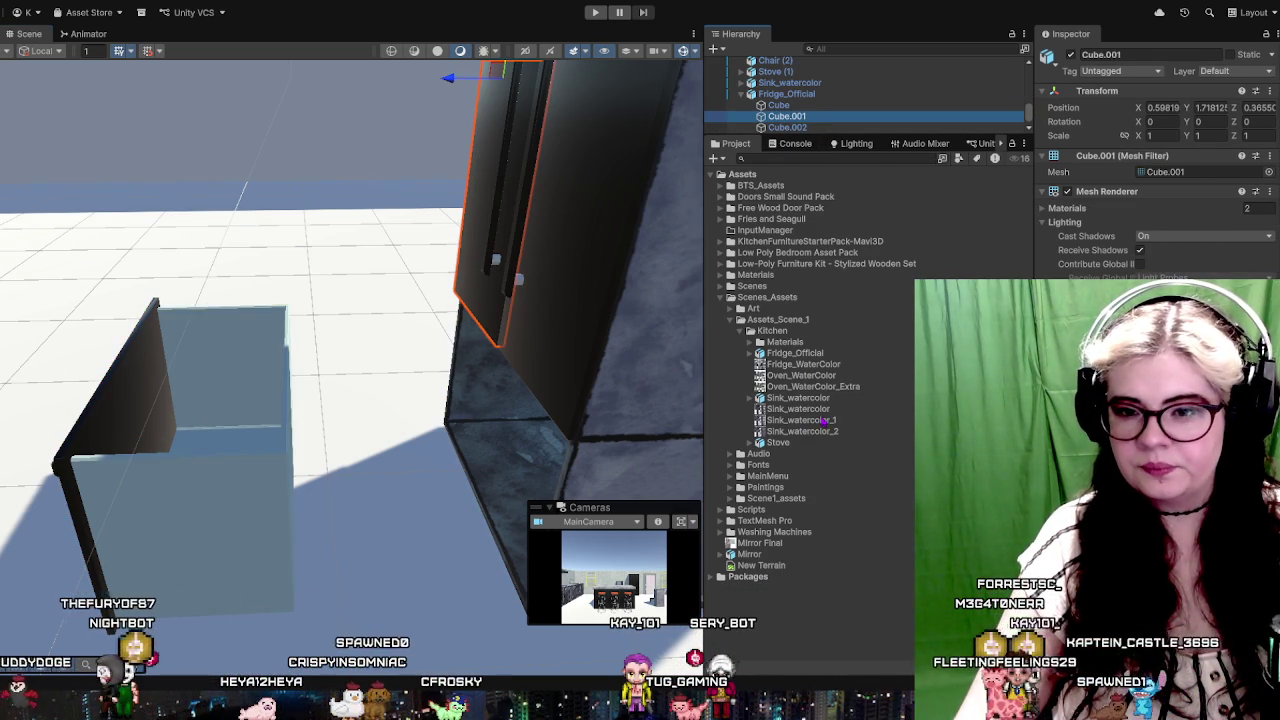
pyautogui.moveTo(825, 398); pyautogui.dragTo(230, 428)
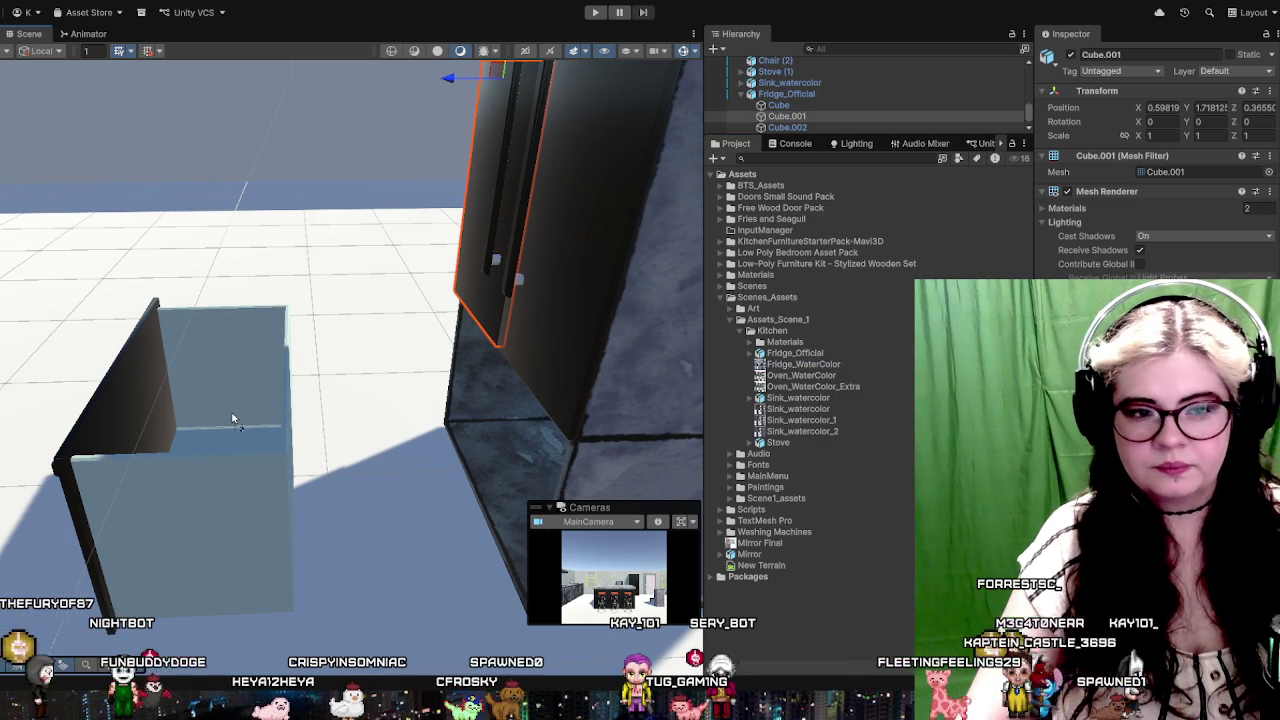
pyautogui.moveTo(380, 389)
pyautogui.mouseDown()
pyautogui.moveTo(451, 357)
pyautogui.moveTo(300, 400)
pyautogui.mouseUp()
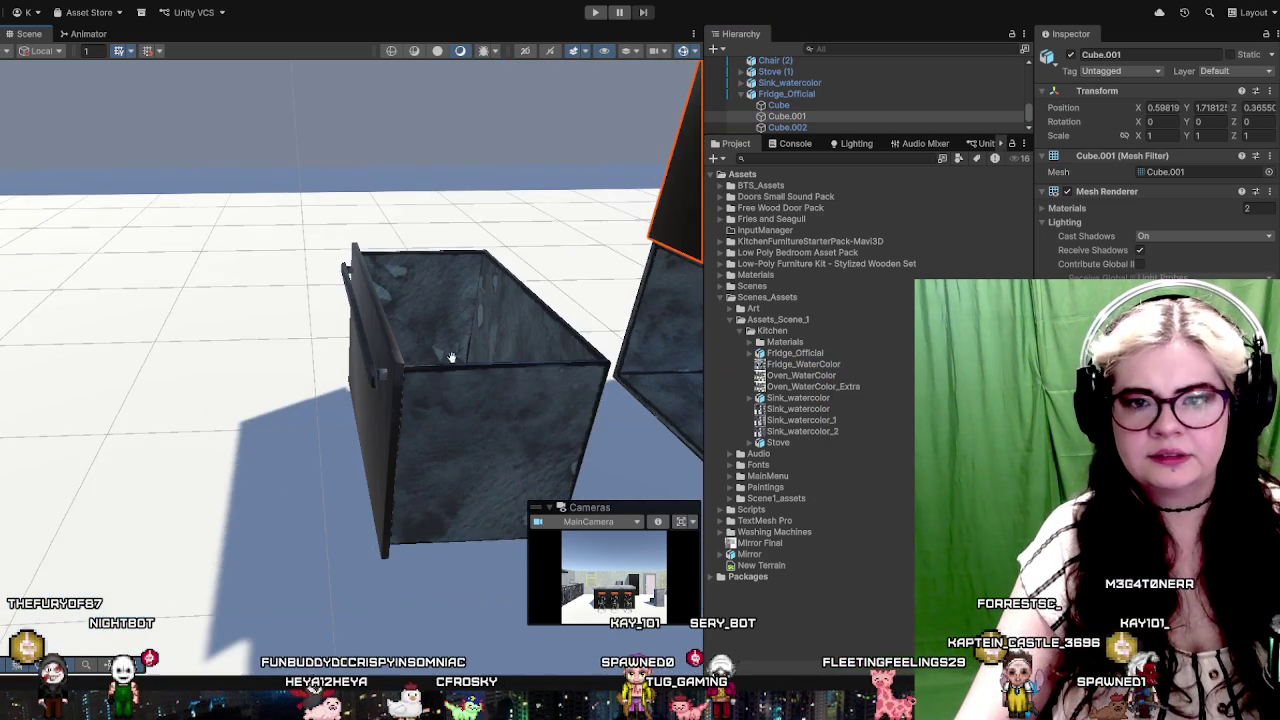
# Step: Duplicate the fridge door and drag the copy out beside the fridge
pyautogui.click(286, 380)
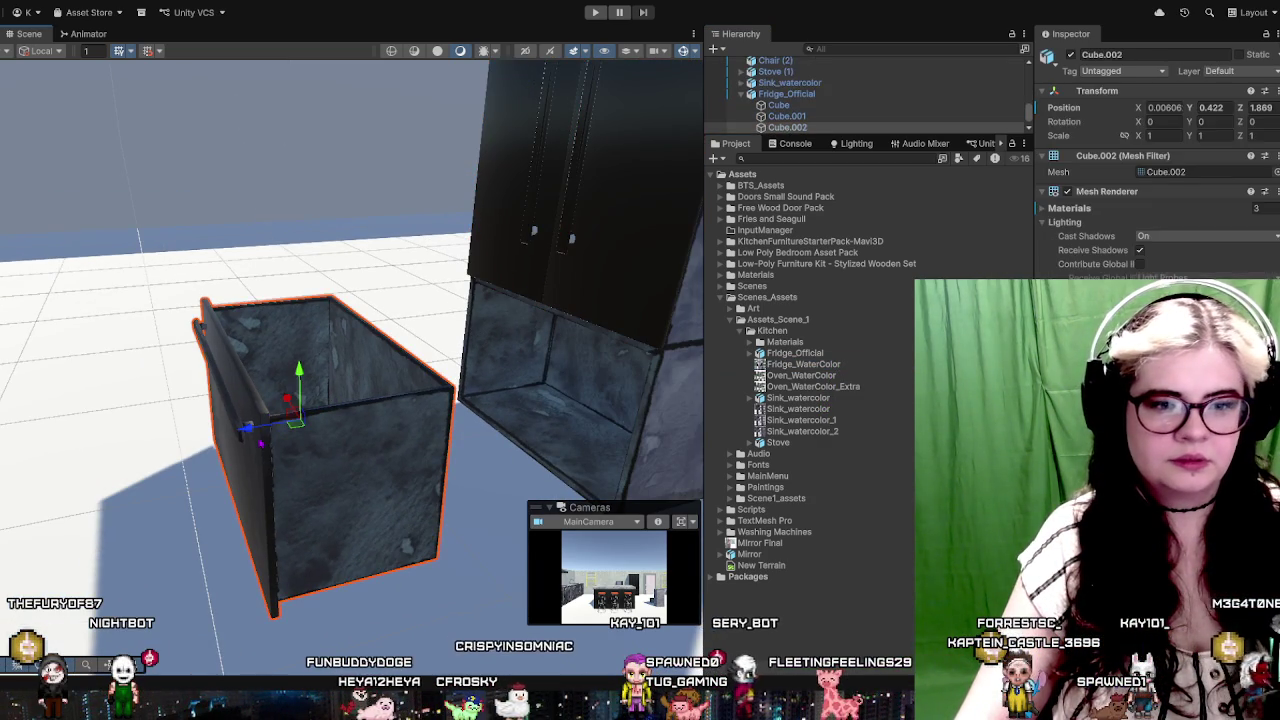
pyautogui.click(240, 474)
pyautogui.moveTo(312, 461)
pyautogui.mouseDown()
pyautogui.moveTo(400, 434)
pyautogui.moveTo(466, 371)
pyautogui.moveTo(374, 374)
pyautogui.moveTo(324, 410)
pyautogui.moveTo(349, 414)
pyautogui.moveTo(229, 528)
pyautogui.moveTo(305, 462)
pyautogui.moveTo(345, 461)
pyautogui.mouseUp()
pyautogui.click(324, 410)
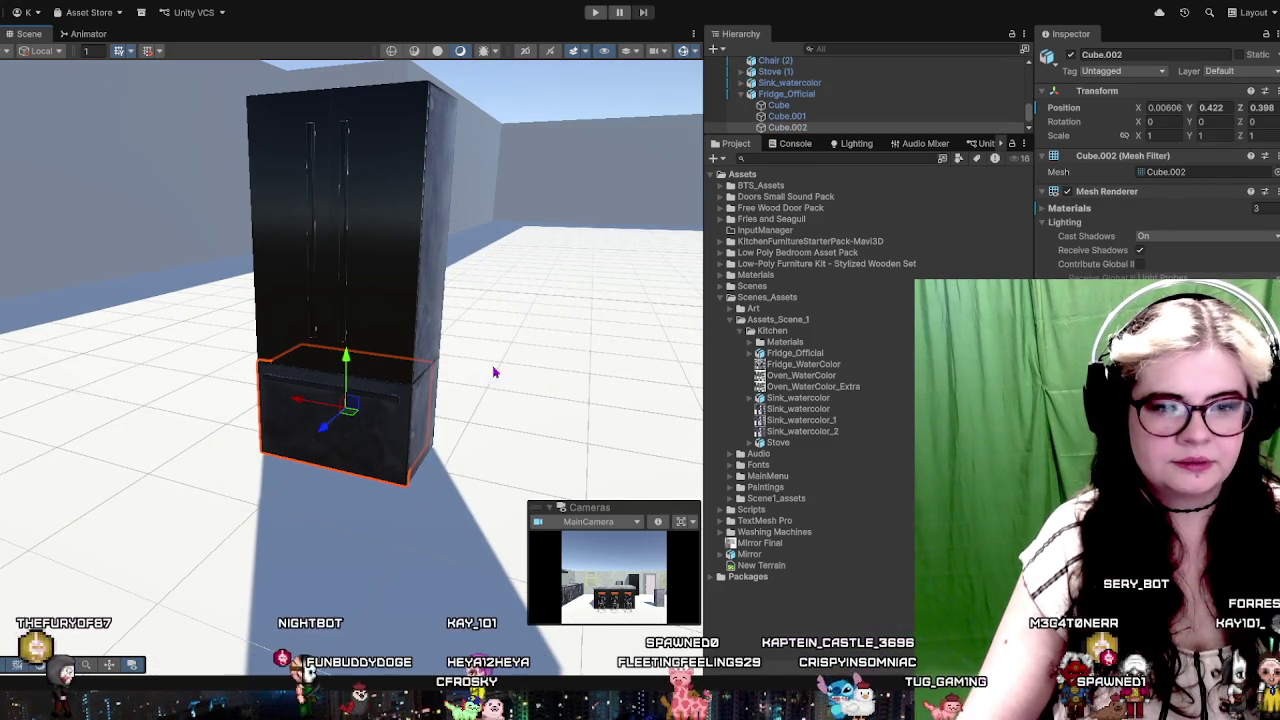
pyautogui.click(367, 200)
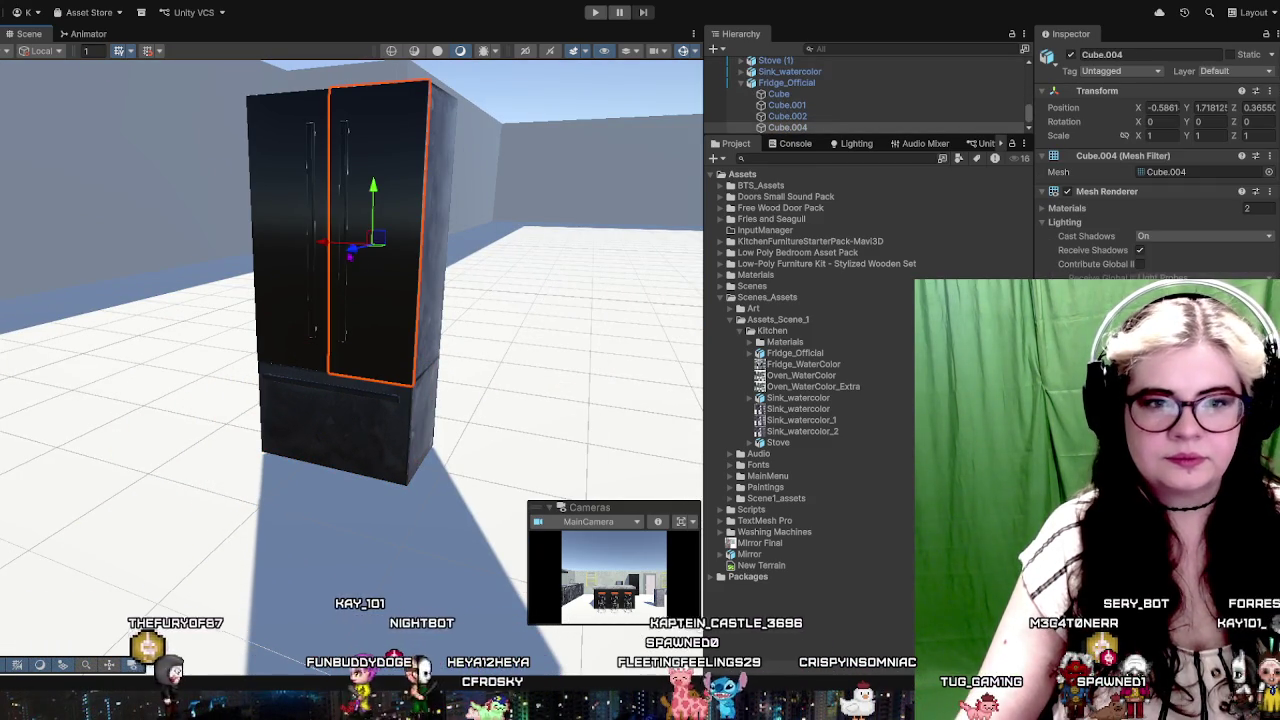
pyautogui.hotkey('ctrl', 'd')
pyautogui.moveTo(371, 215)
pyautogui.mouseDown()
pyautogui.moveTo(297, 265)
pyautogui.moveTo(251, 277)
pyautogui.mouseUp()
pyautogui.moveTo(520, 334)
pyautogui.mouseDown()
pyautogui.moveTo(457, 280)
pyautogui.moveTo(391, 322)
pyautogui.moveTo(402, 333)
pyautogui.mouseUp()
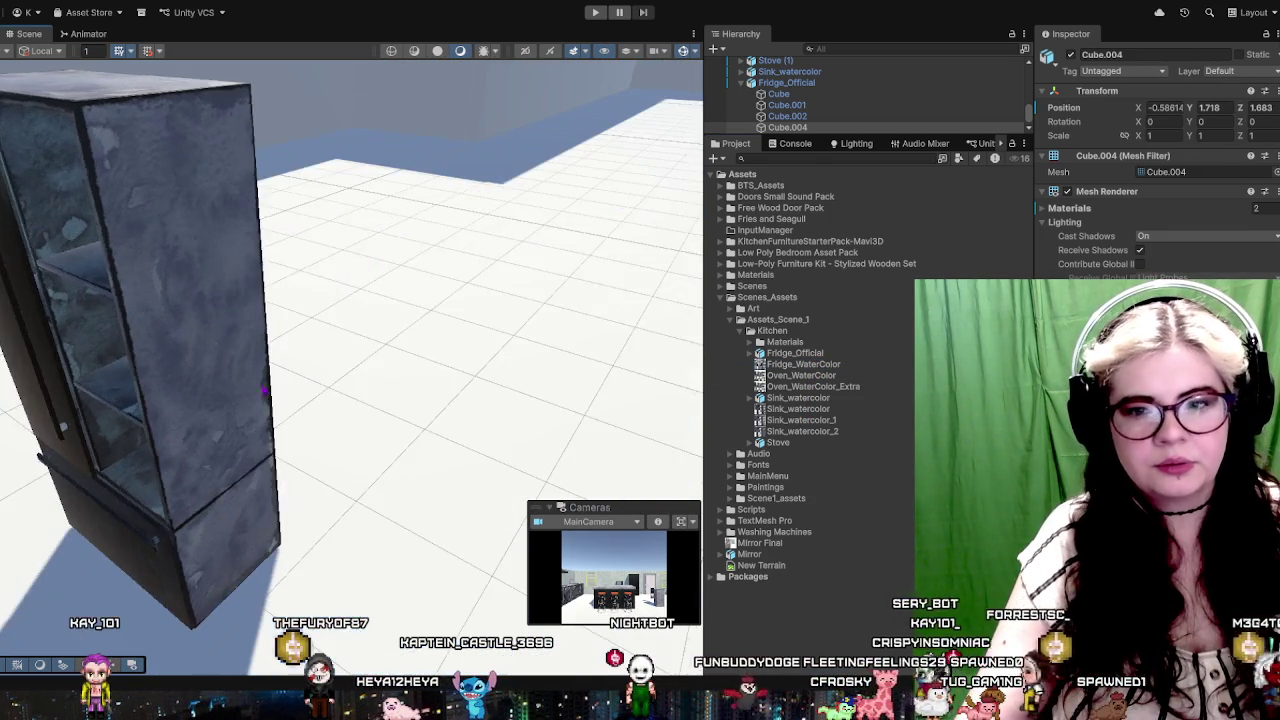
# Step: Orbit and zoom around the fridge to inspect the copied door
pyautogui.moveTo(250, 330); pyautogui.dragTo(303, 352)
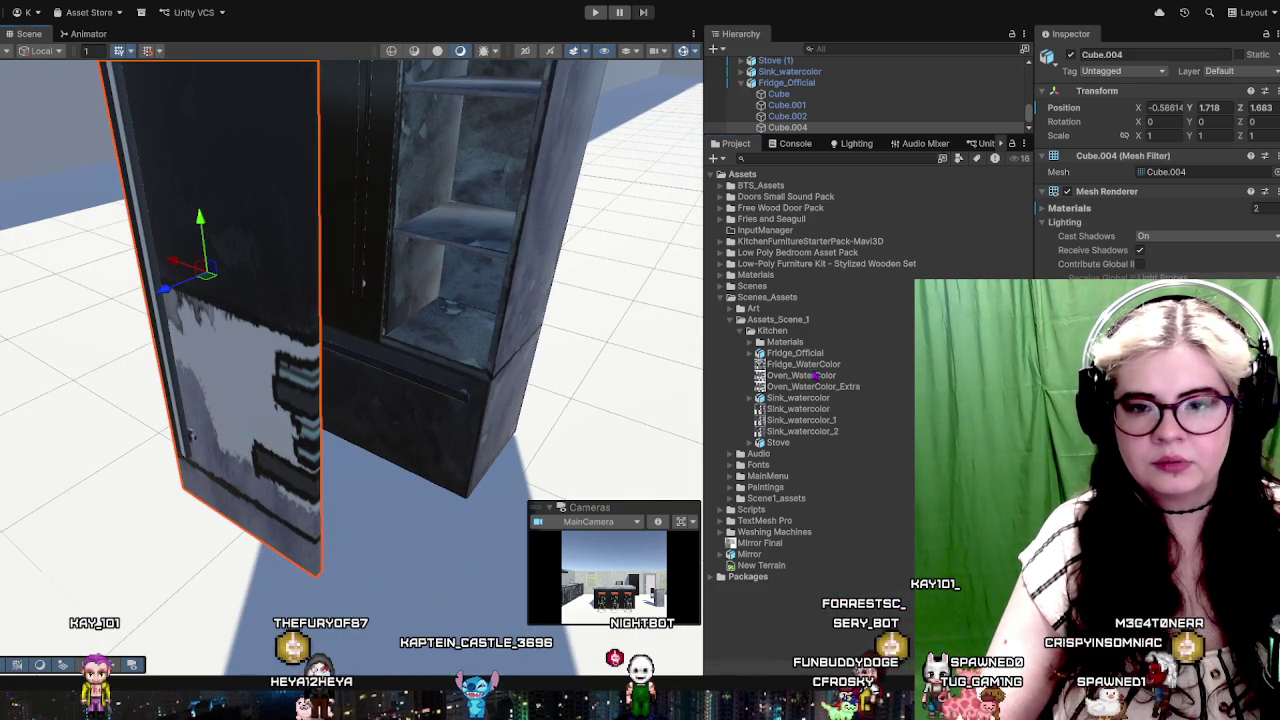
pyautogui.moveTo(261, 268)
pyautogui.mouseDown()
pyautogui.moveTo(229, 277)
pyautogui.moveTo(251, 274)
pyautogui.moveTo(164, 246)
pyautogui.moveTo(447, 328)
pyautogui.mouseUp()
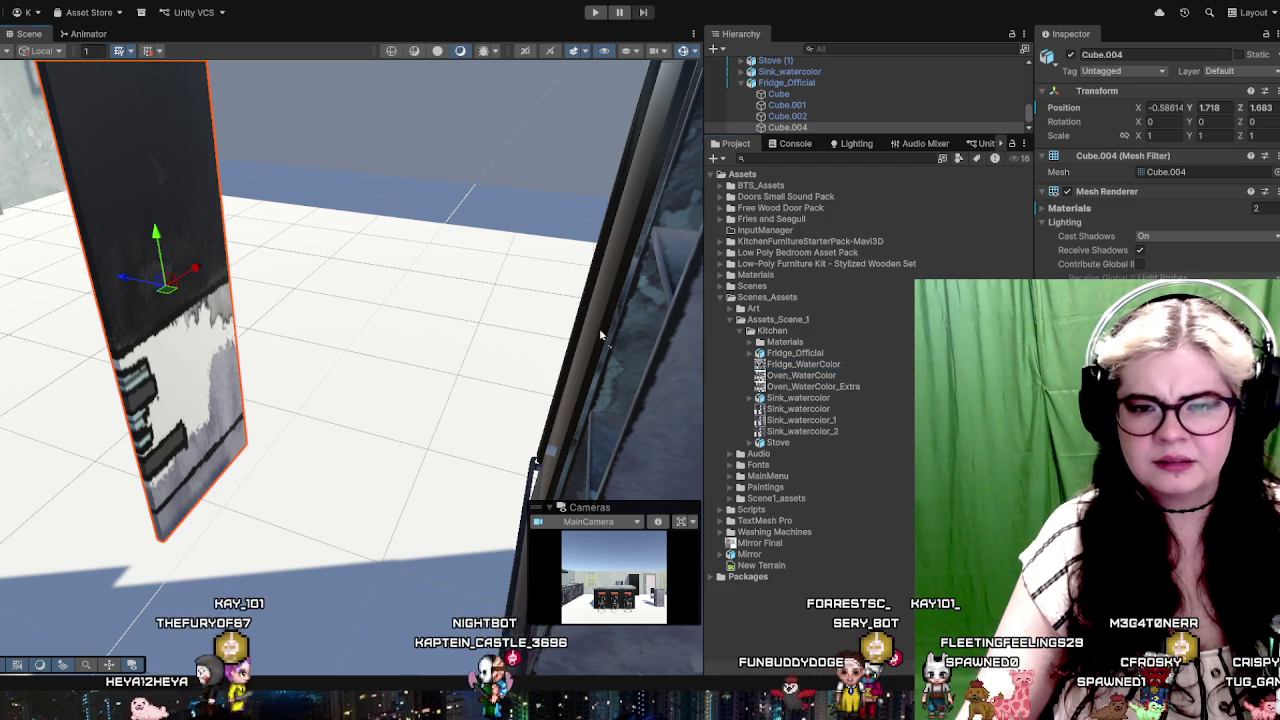
pyautogui.moveTo(177, 251); pyautogui.dragTo(300, 300)
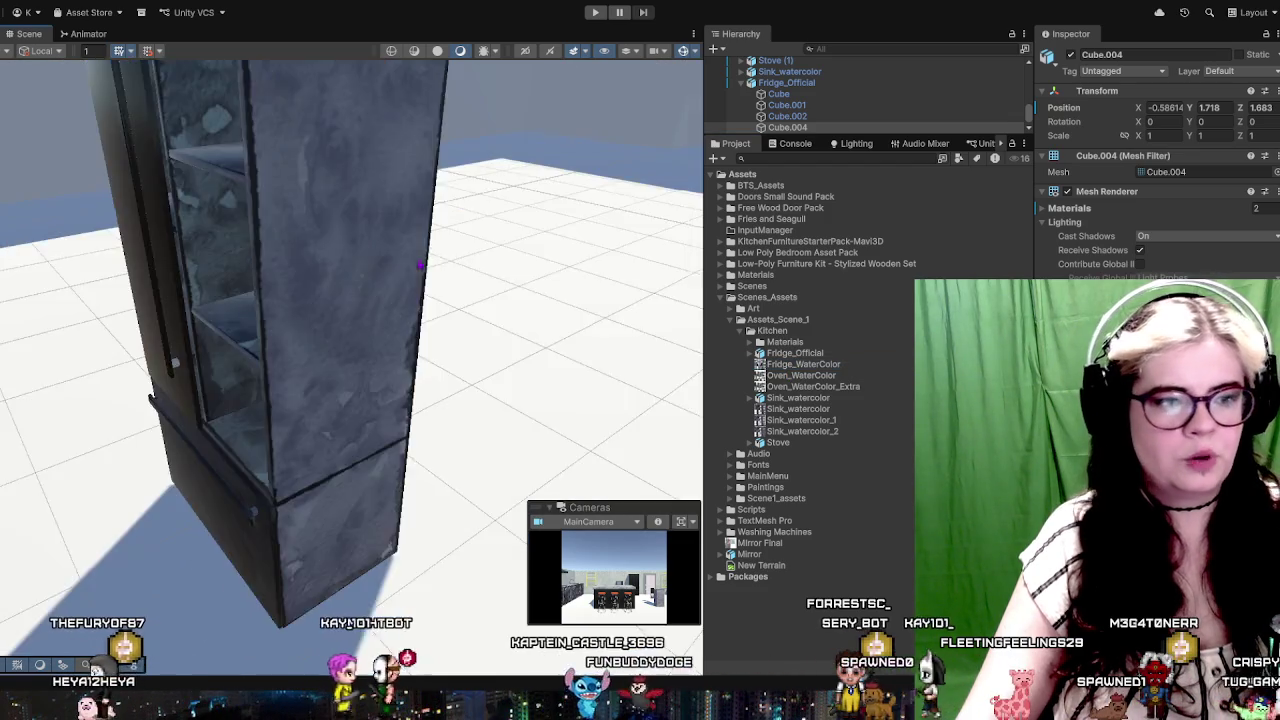
pyautogui.scroll(-5, 300, 300)
pyautogui.scroll(5, 340, 322)
pyautogui.scroll(-5, 342, 322)
pyautogui.scroll(-3, 369, 294)
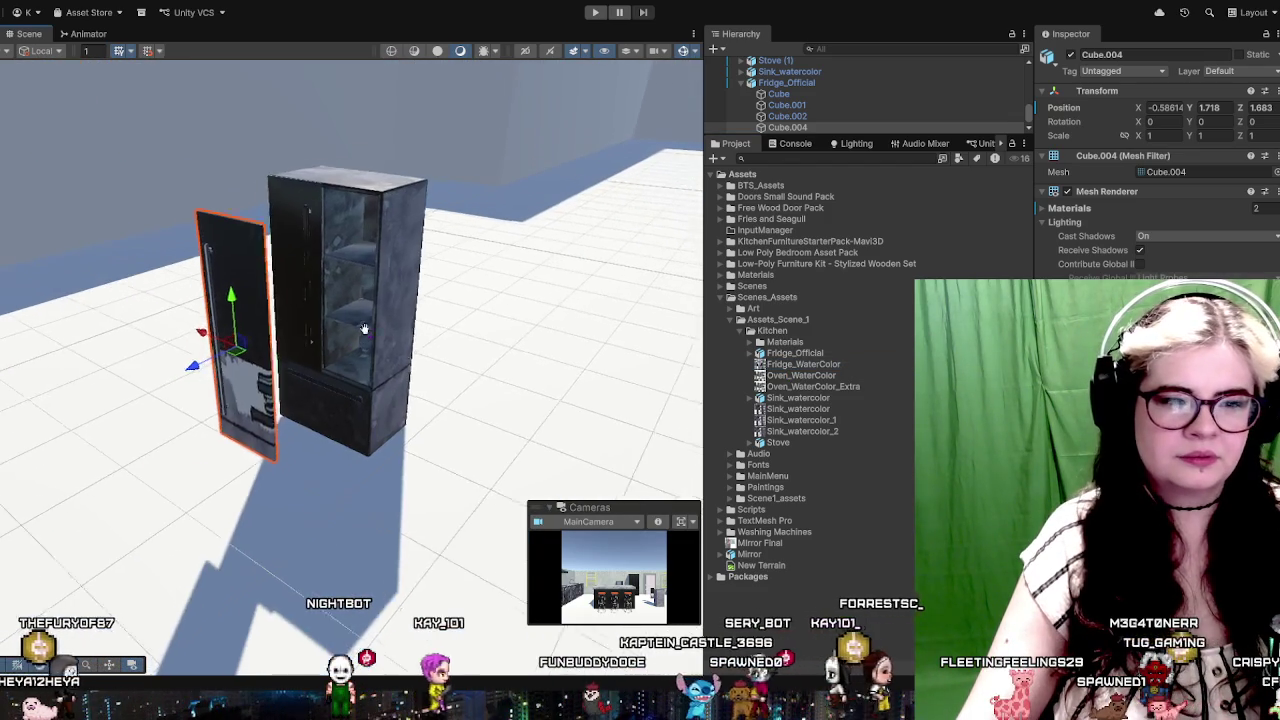
pyautogui.scroll(1, 369, 294)
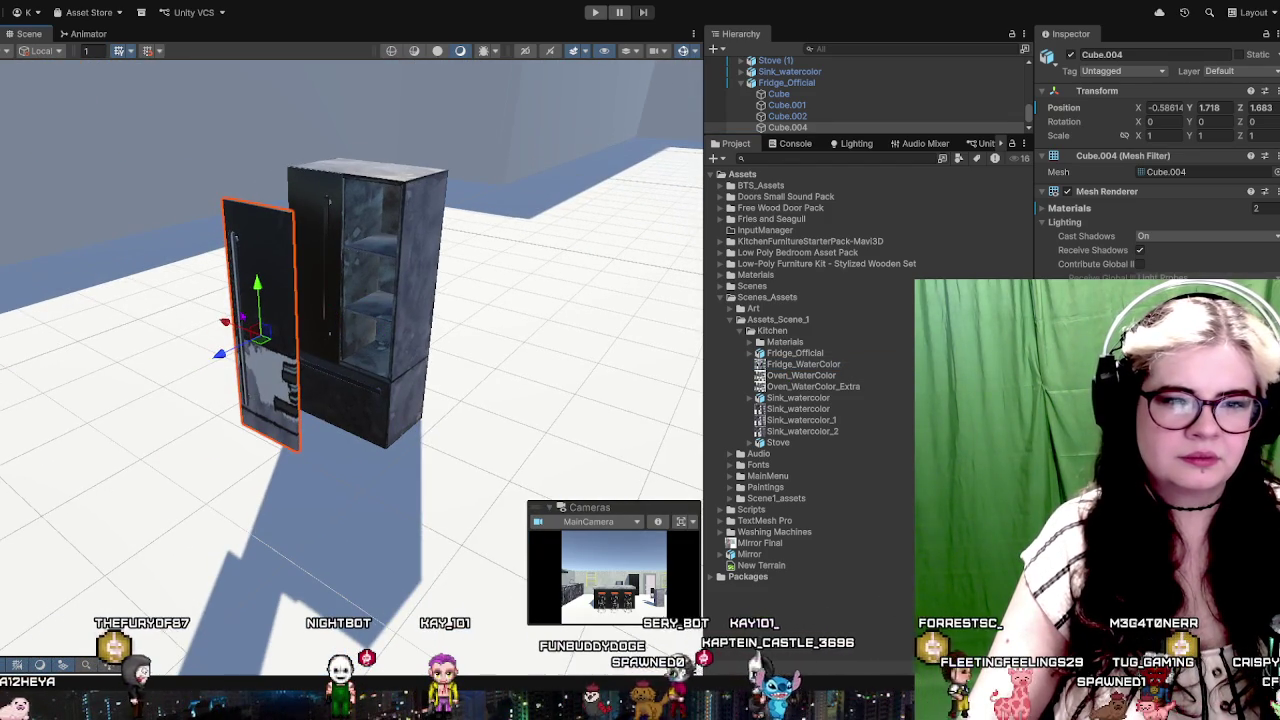
pyautogui.click(369, 294)
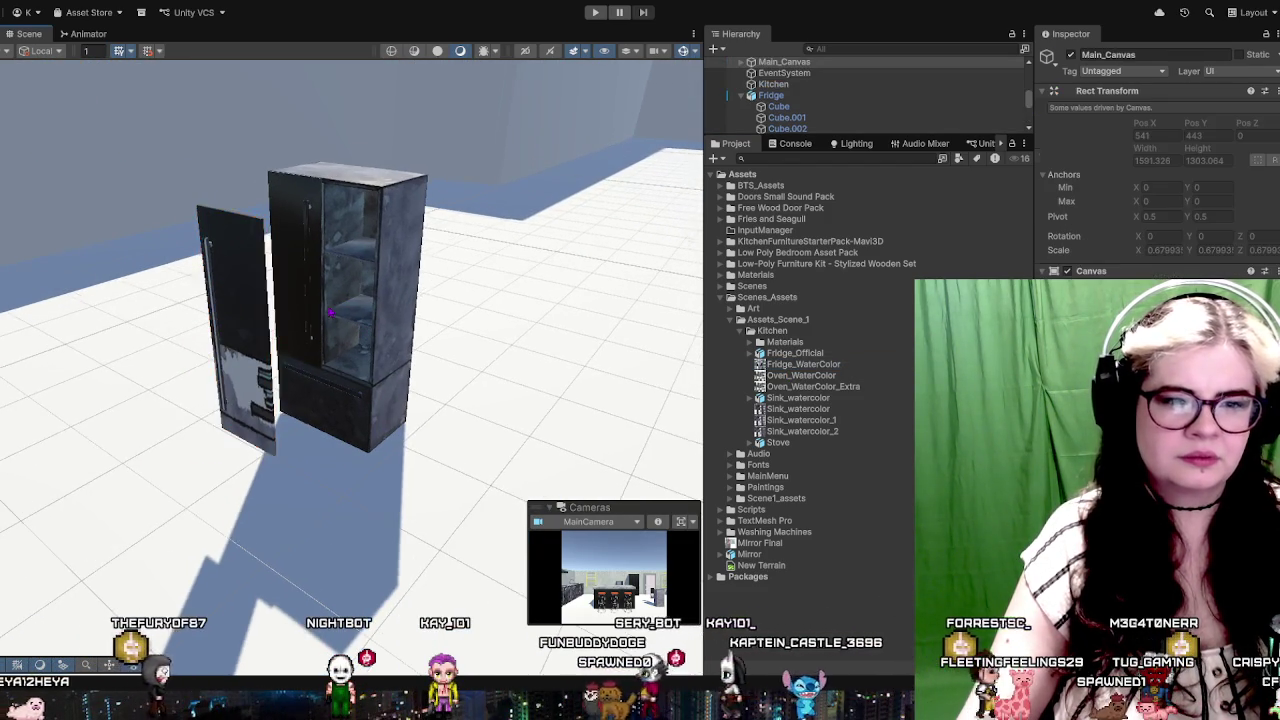
pyautogui.scroll(5, 291, 295)
pyautogui.scroll(-5, 291, 295)
pyautogui.moveTo(291, 295); pyautogui.dragTo(364, 326)
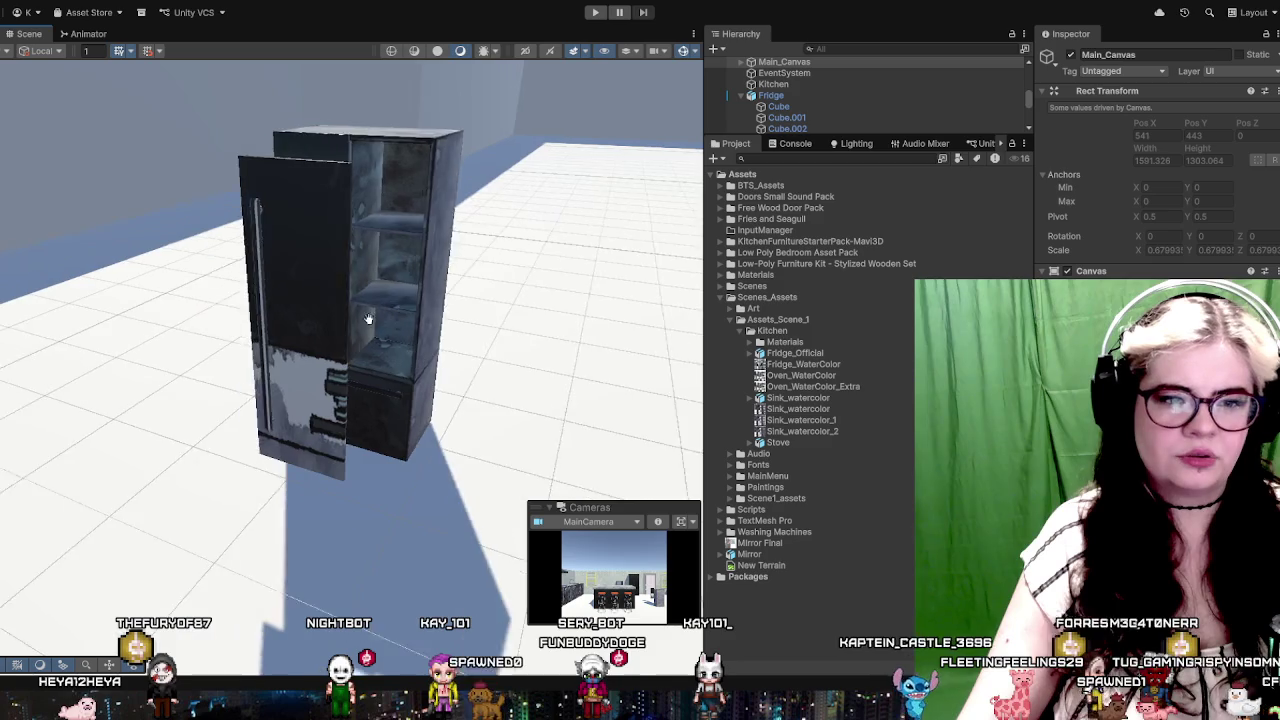
pyautogui.scroll(5, 364, 326)
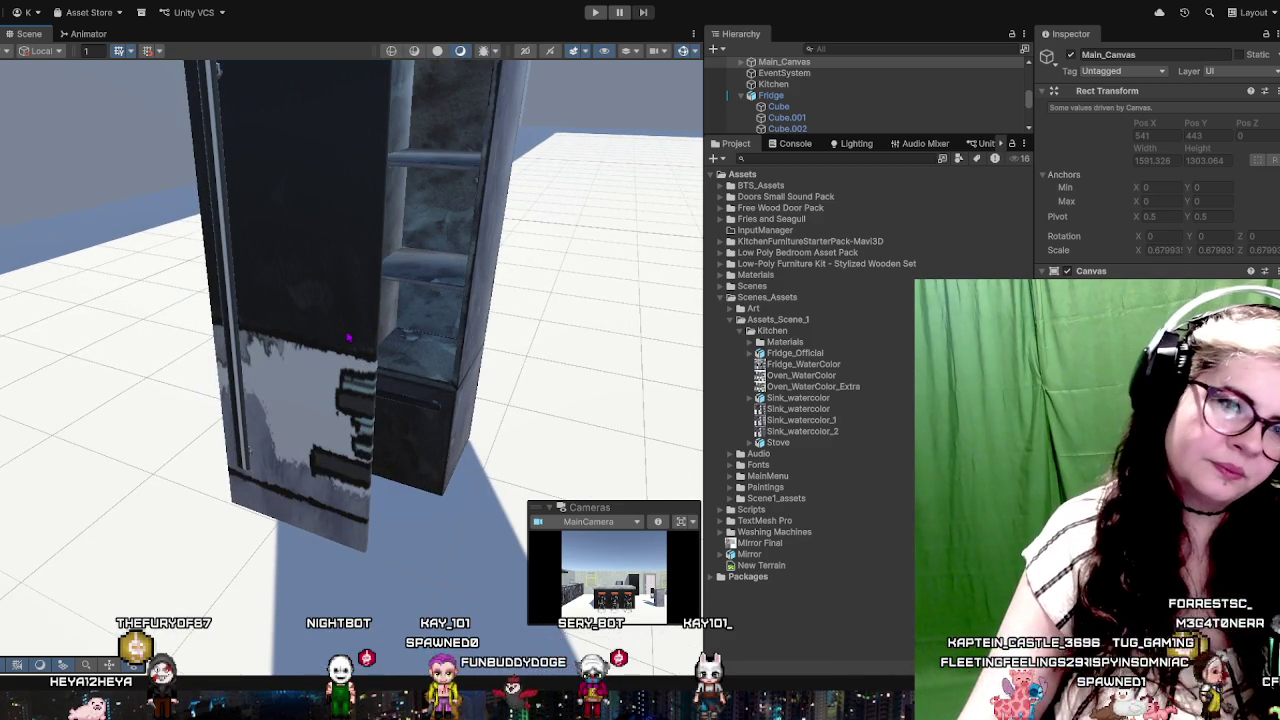
pyautogui.scroll(-5, 349, 338)
pyautogui.scroll(3, 381, 390)
pyautogui.scroll(2, 381, 390)
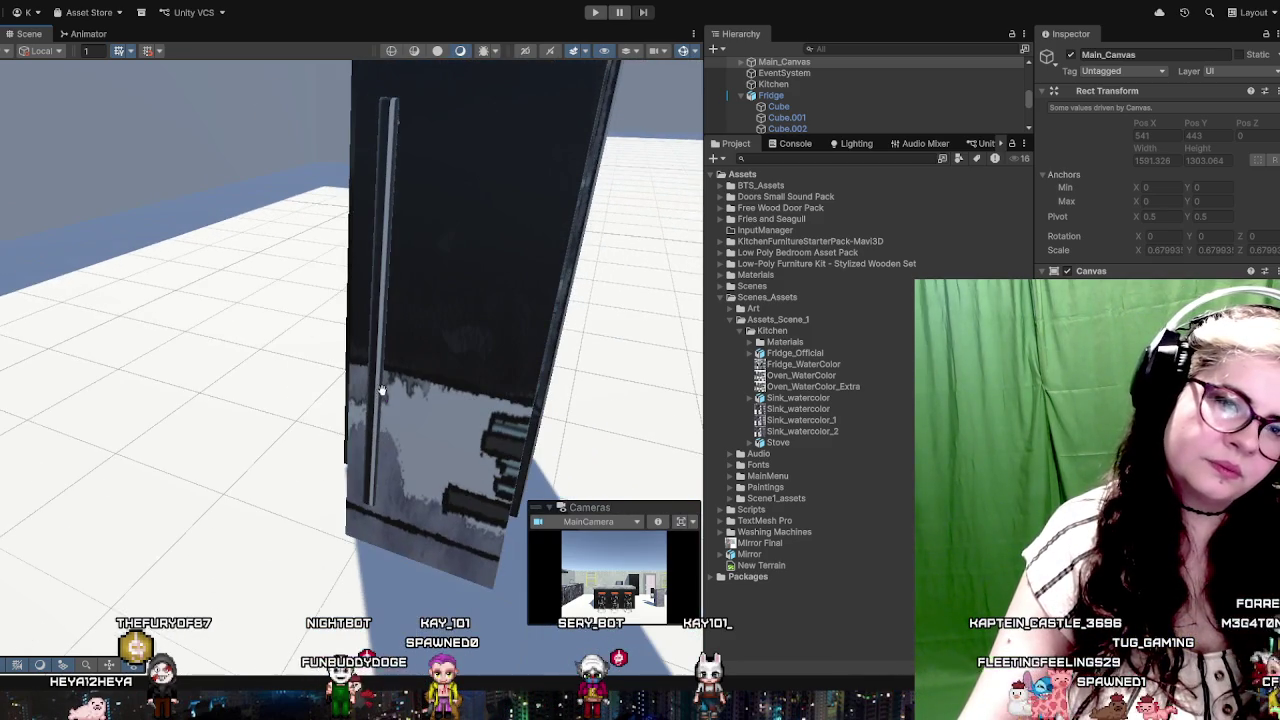
# Step: Slide the copied door Cube.004 onto the fridge's right half at Z 0.414
pyautogui.click(407, 382)
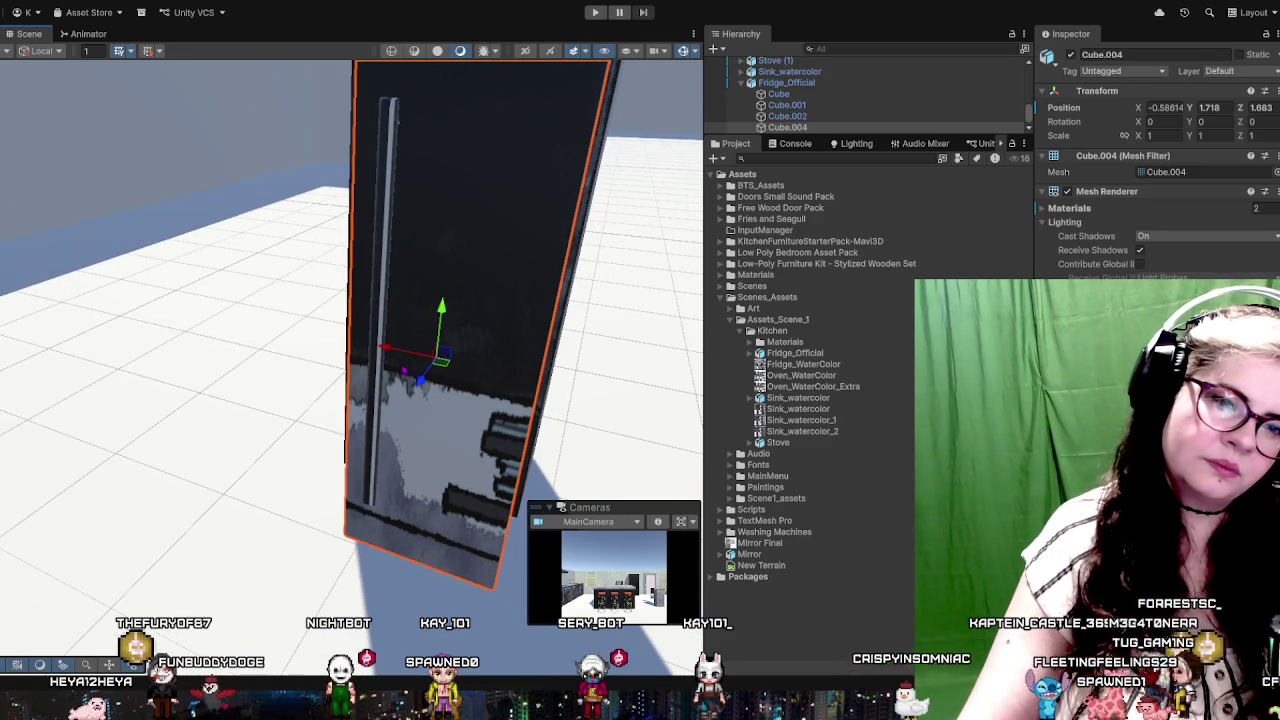
pyautogui.moveTo(418, 389); pyautogui.dragTo(536, 301)
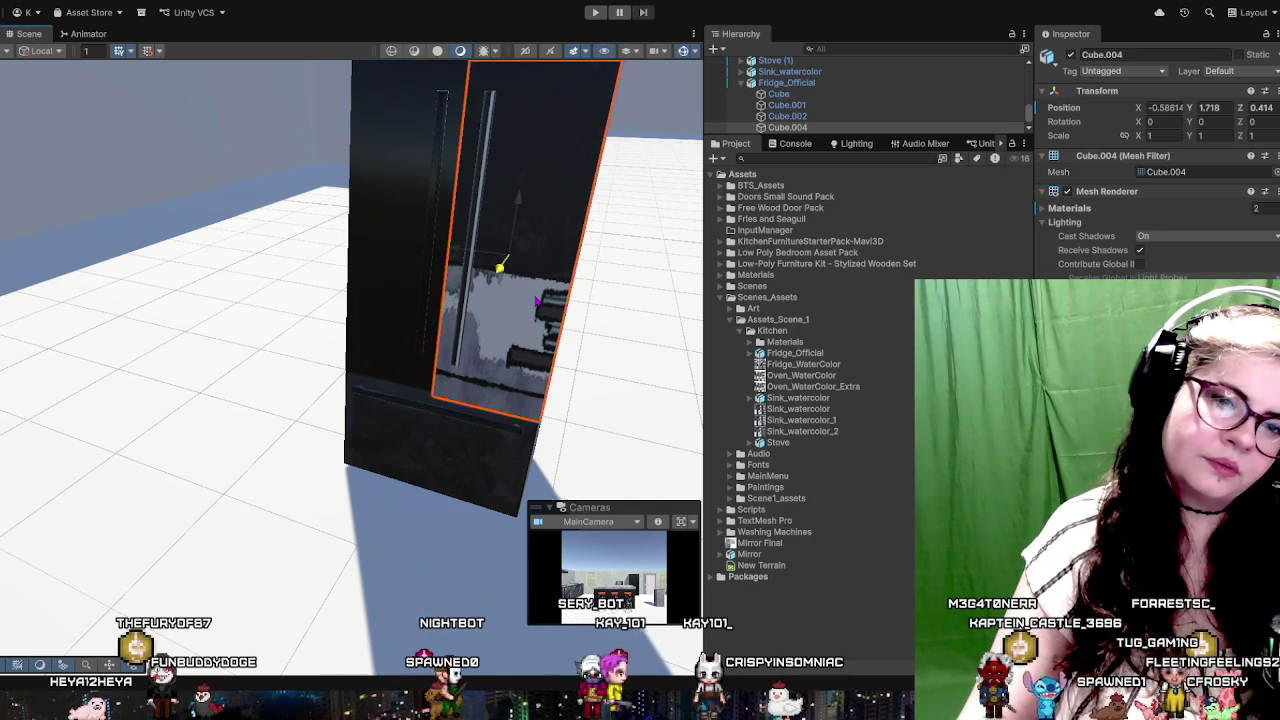
pyautogui.press('f')
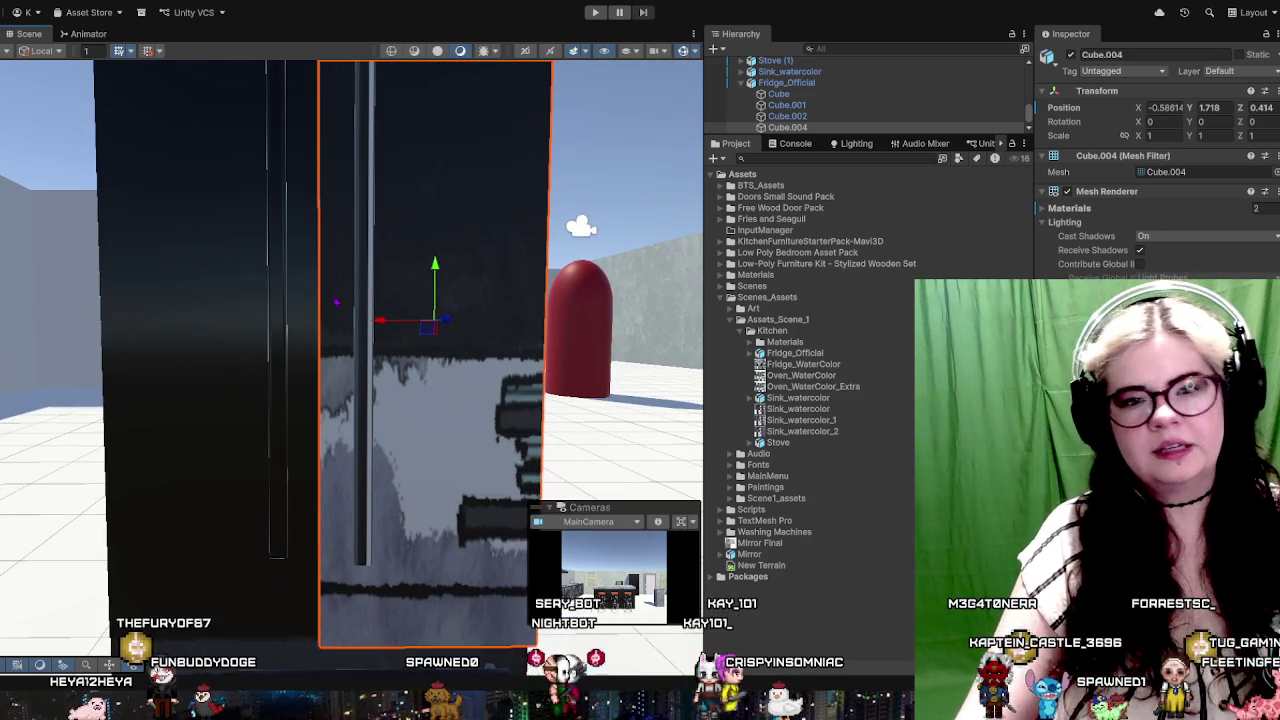
pyautogui.click(216, 315)
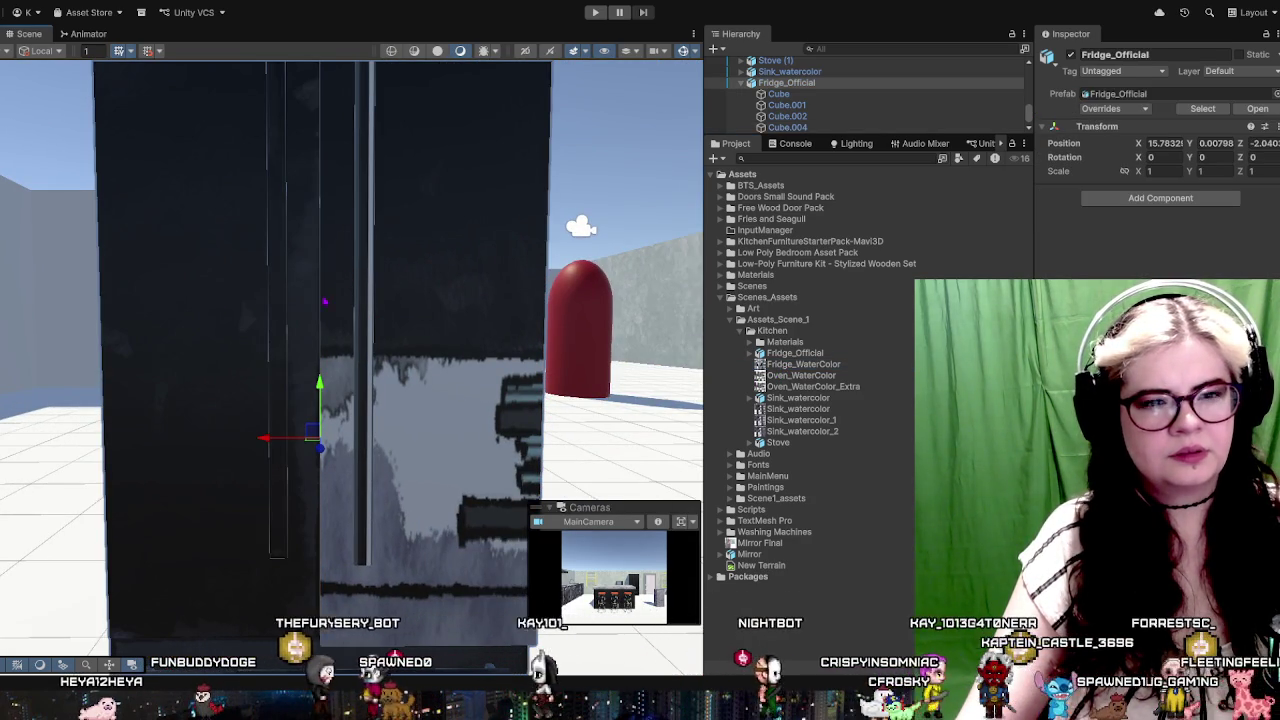
pyautogui.click(432, 293)
pyautogui.scroll(-5, 432, 293)
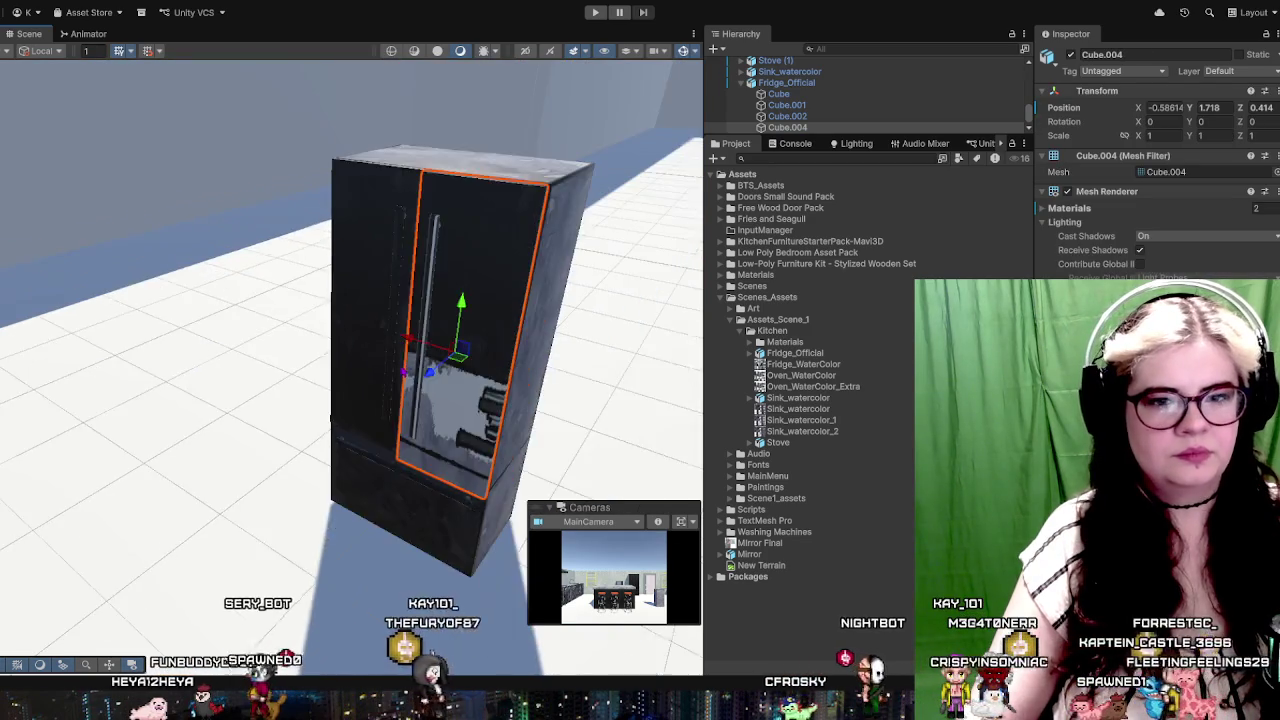
# Step: Nudge door Cube.004 to Z 0.361 and preview a sink watercolour material on it
pyautogui.moveTo(432, 293); pyautogui.dragTo(330, 400)
pyautogui.moveTo(269, 449)
pyautogui.mouseDown()
pyautogui.moveTo(370, 423)
pyautogui.moveTo(412, 394)
pyautogui.mouseUp()
pyautogui.scroll(3, 412, 394)
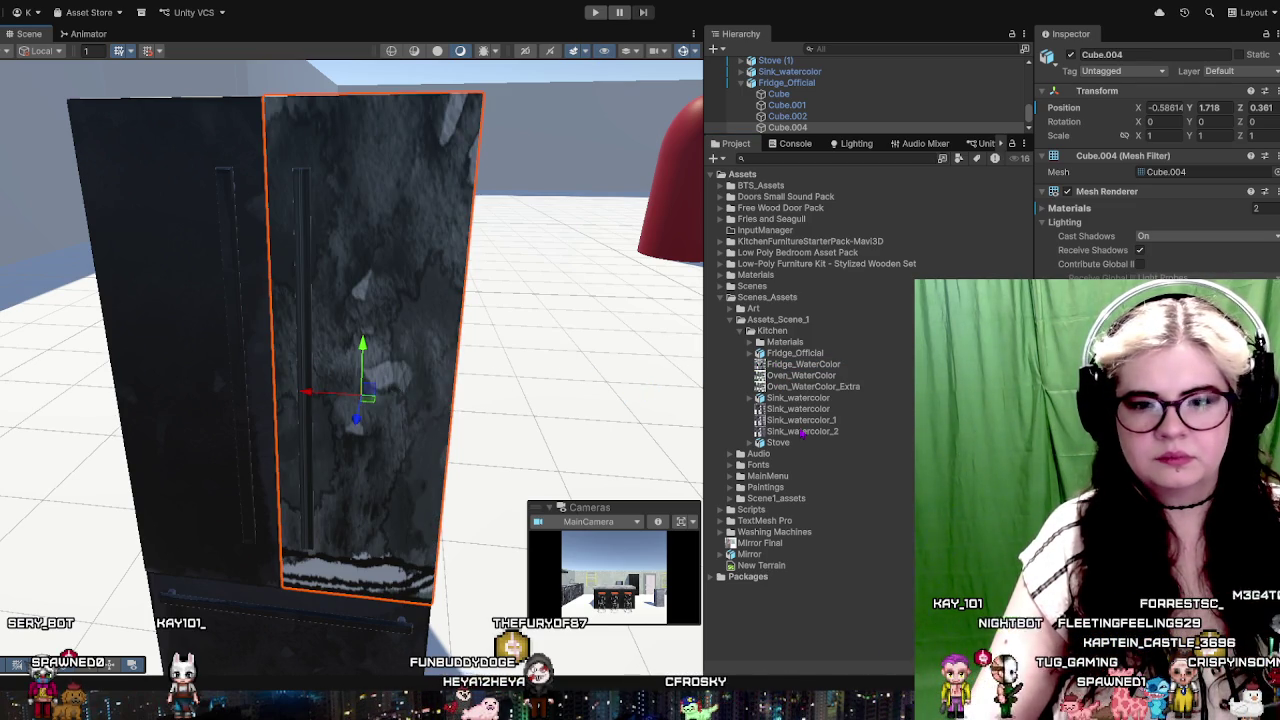
pyautogui.moveTo(405, 400); pyautogui.dragTo(725, 425)
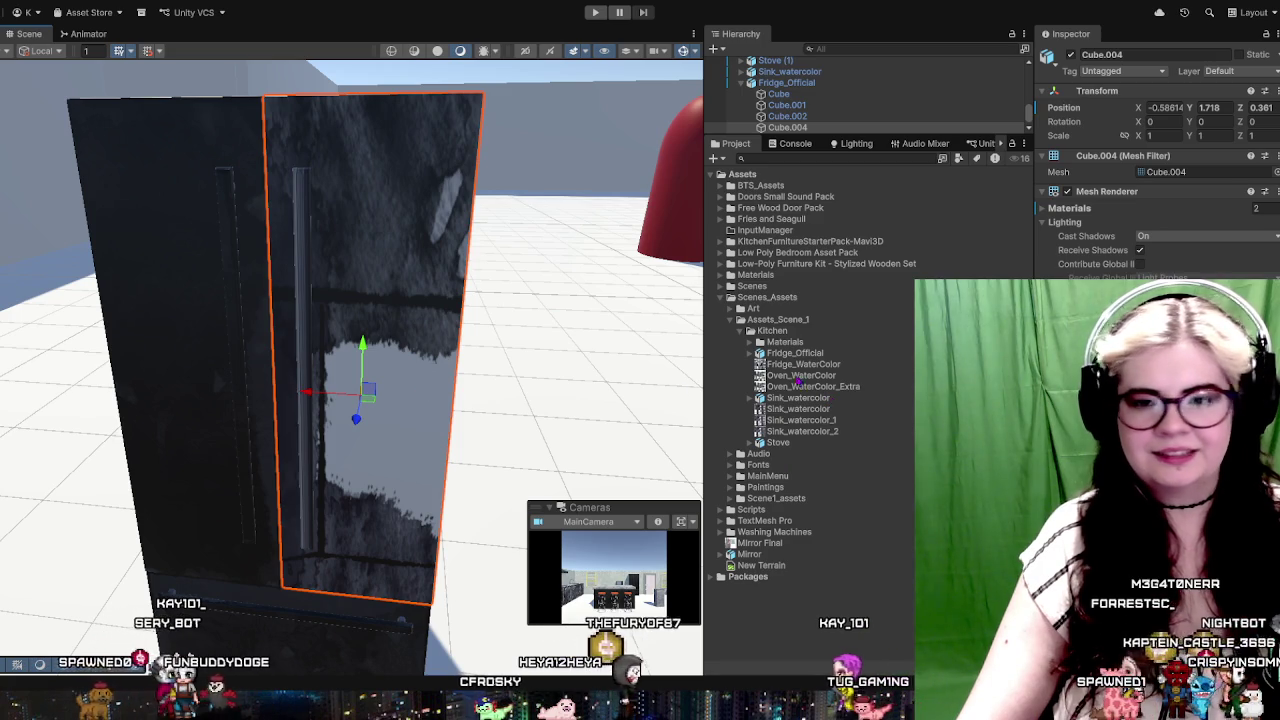
pyautogui.moveTo(803, 364); pyautogui.dragTo(394, 328)
# Step: Orbit to face the fridge front and select the left door Cube.001
pyautogui.scroll(2, 394, 328)
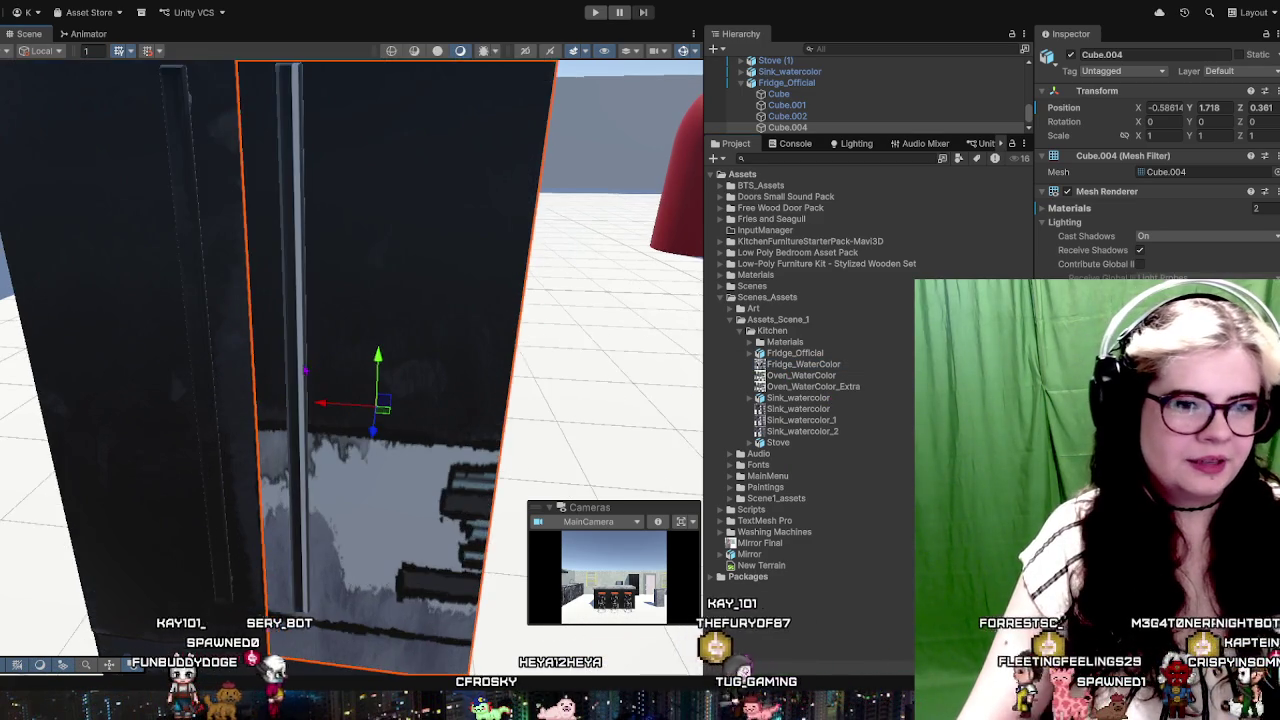
pyautogui.scroll(-5, 398, 350)
pyautogui.scroll(3, 402, 388)
pyautogui.scroll(2, 402, 388)
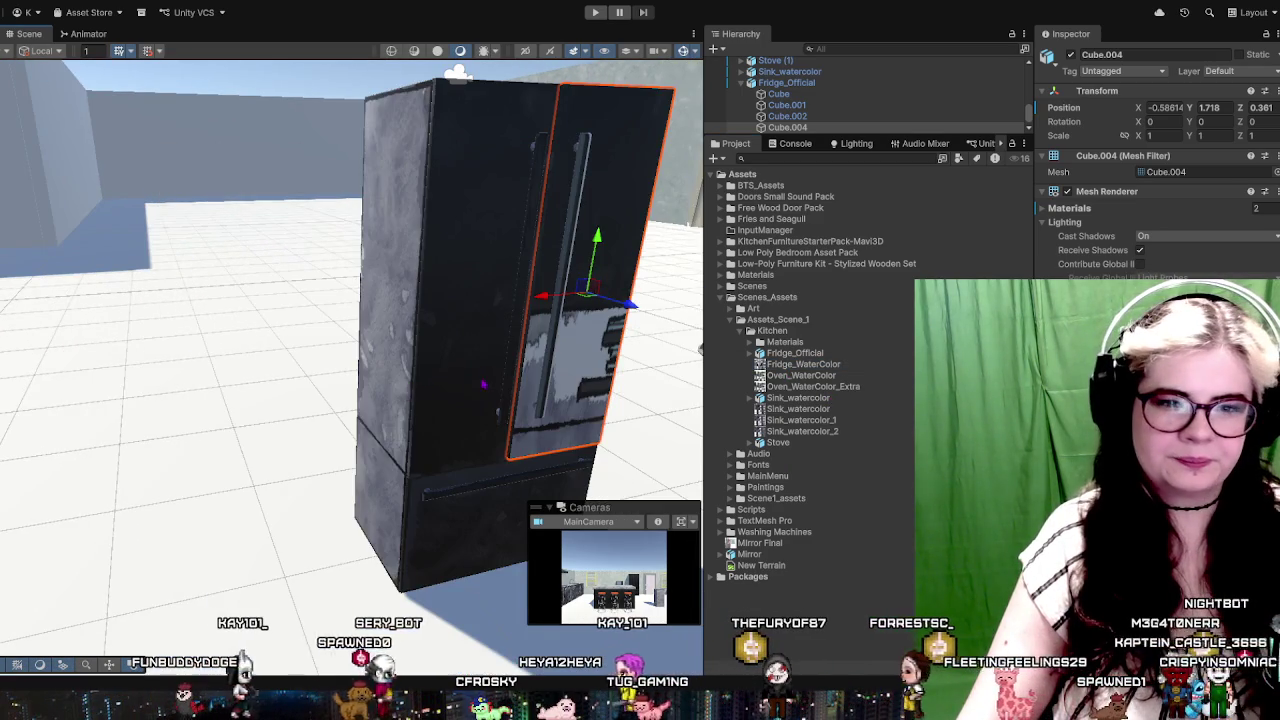
pyautogui.scroll(3, 491, 377)
pyautogui.scroll(-2, 584, 369)
pyautogui.scroll(-3, 584, 369)
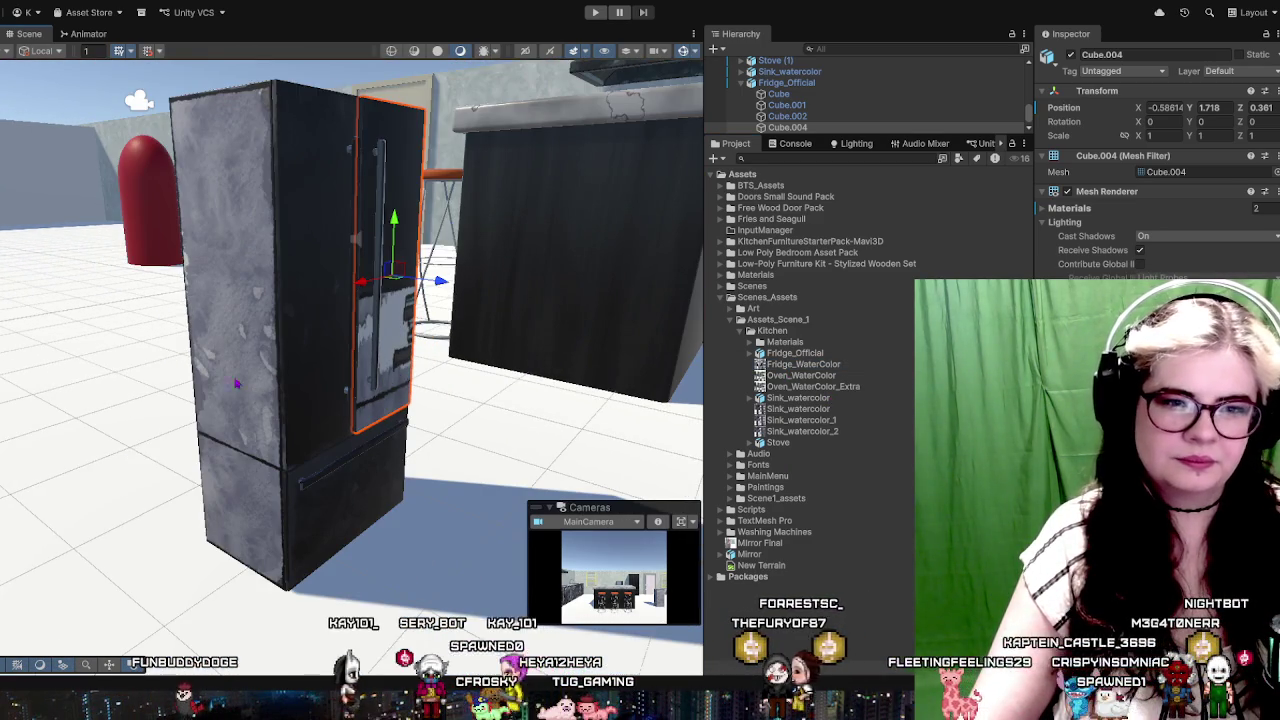
pyautogui.scroll(2, 333, 317)
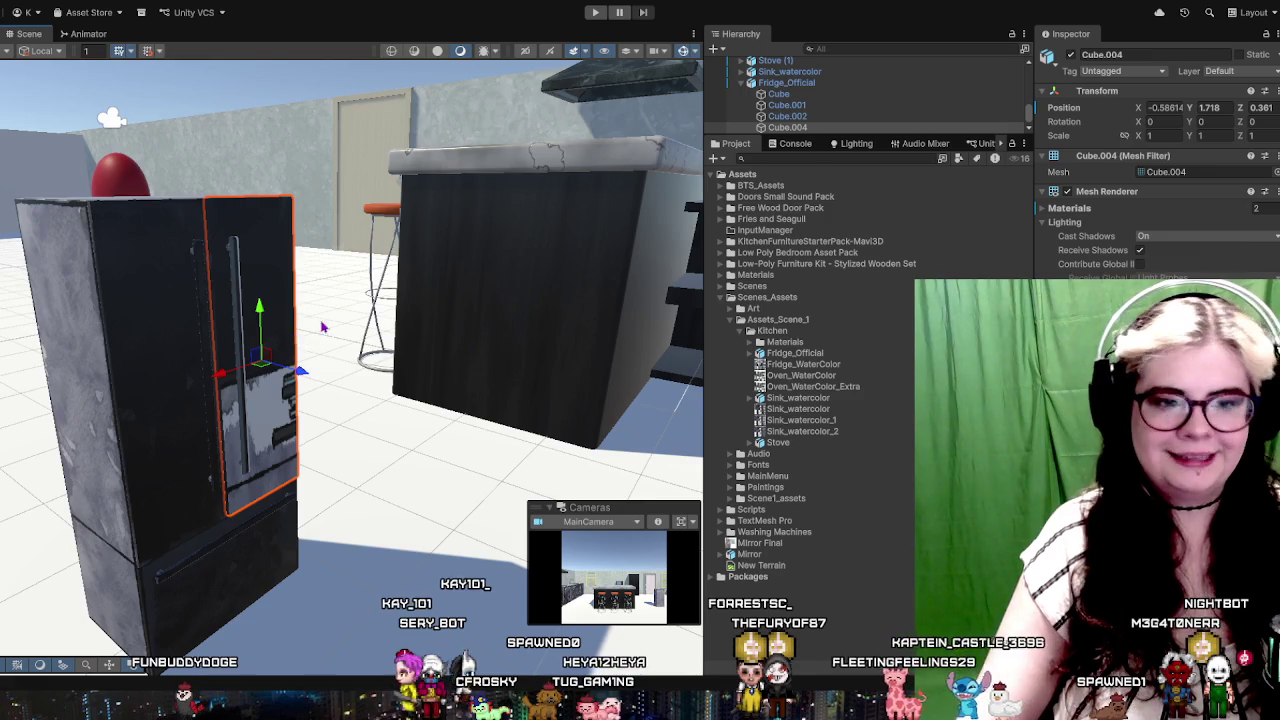
pyautogui.moveTo(322, 327); pyautogui.dragTo(278, 281)
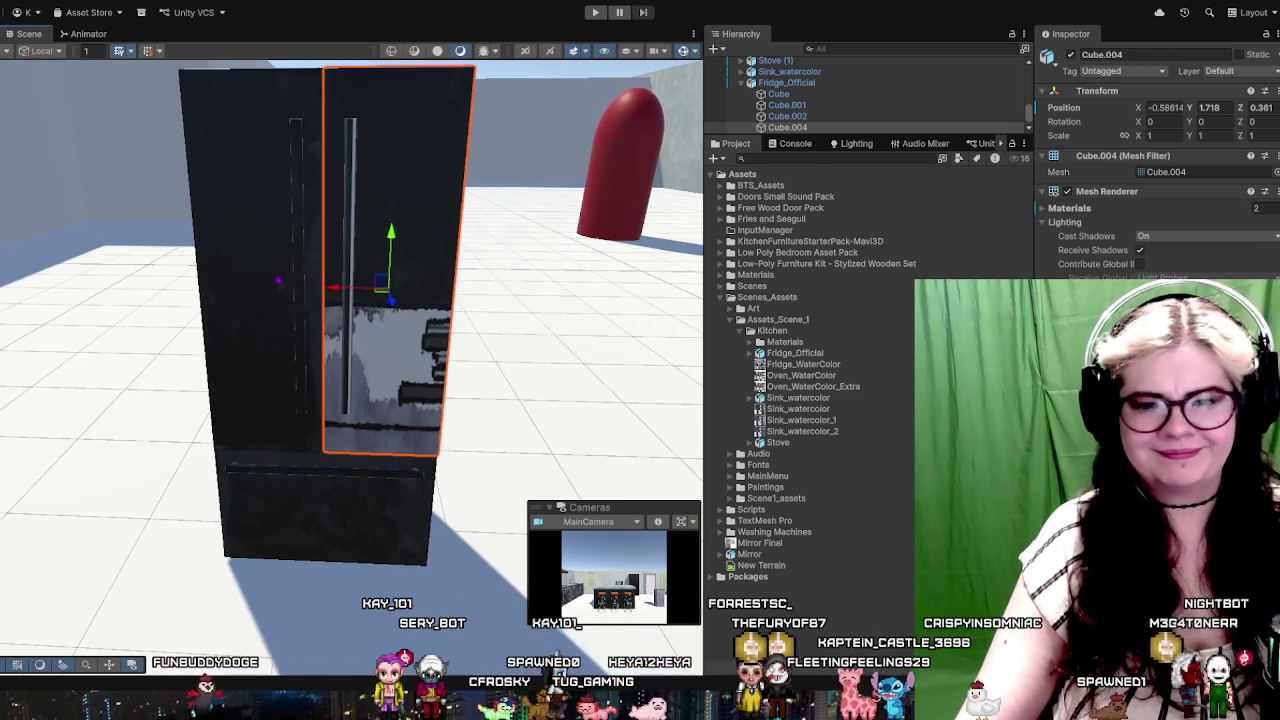
pyautogui.click(278, 281)
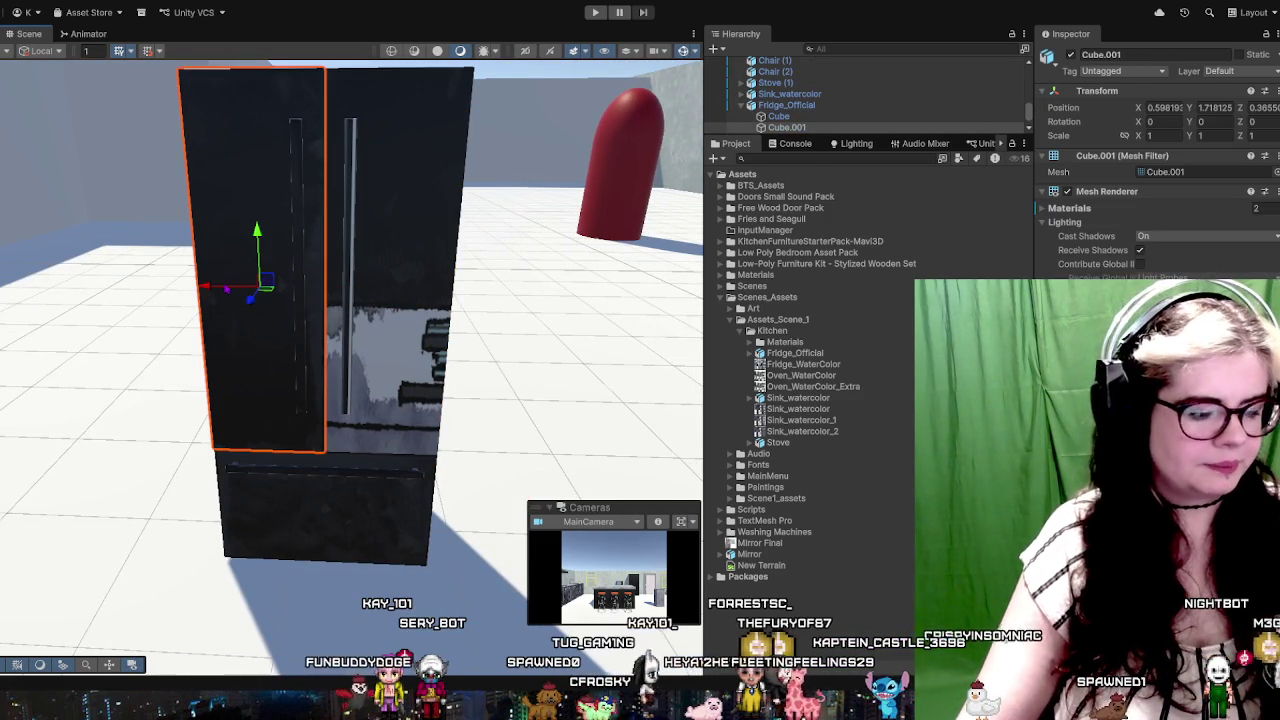
# Step: Copy the left door to the right side as Cube.001 (1) and delete panel Cube.004
pyautogui.hotkey('ctrl', 'd')
pyautogui.moveTo(227, 289); pyautogui.dragTo(398, 310)
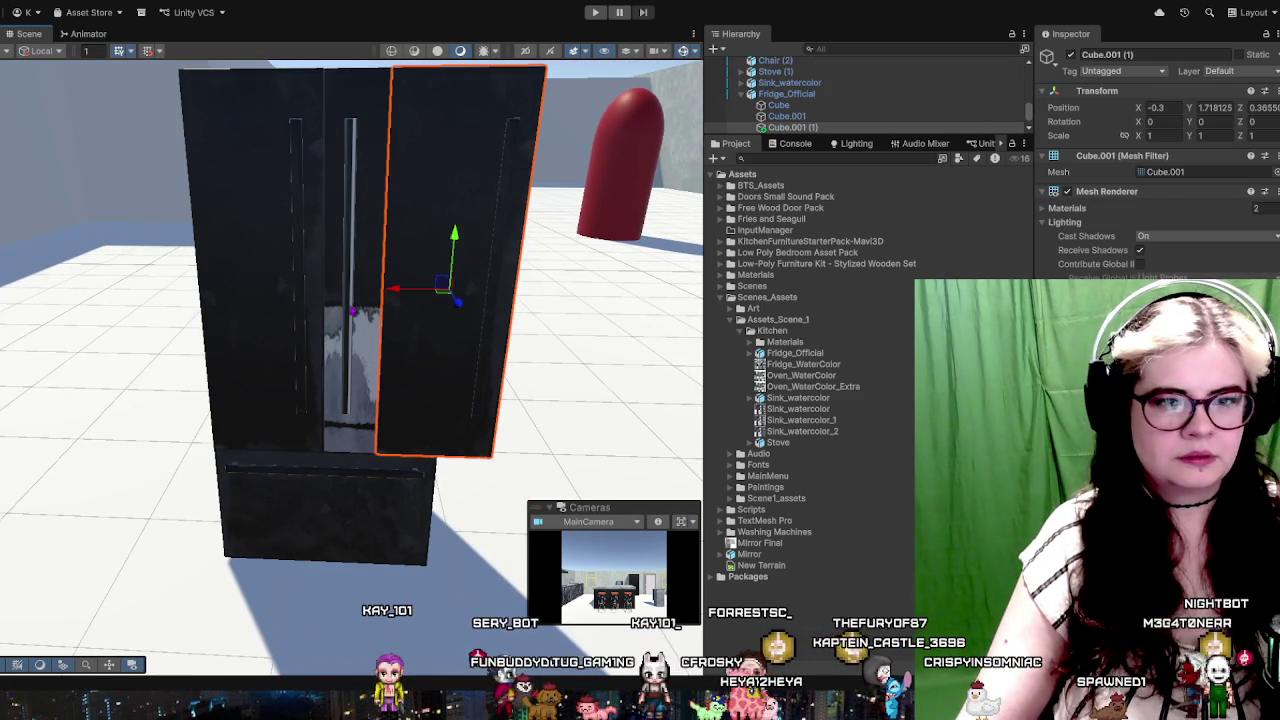
pyautogui.click(353, 311)
pyautogui.click(341, 203)
pyautogui.press('Delete')
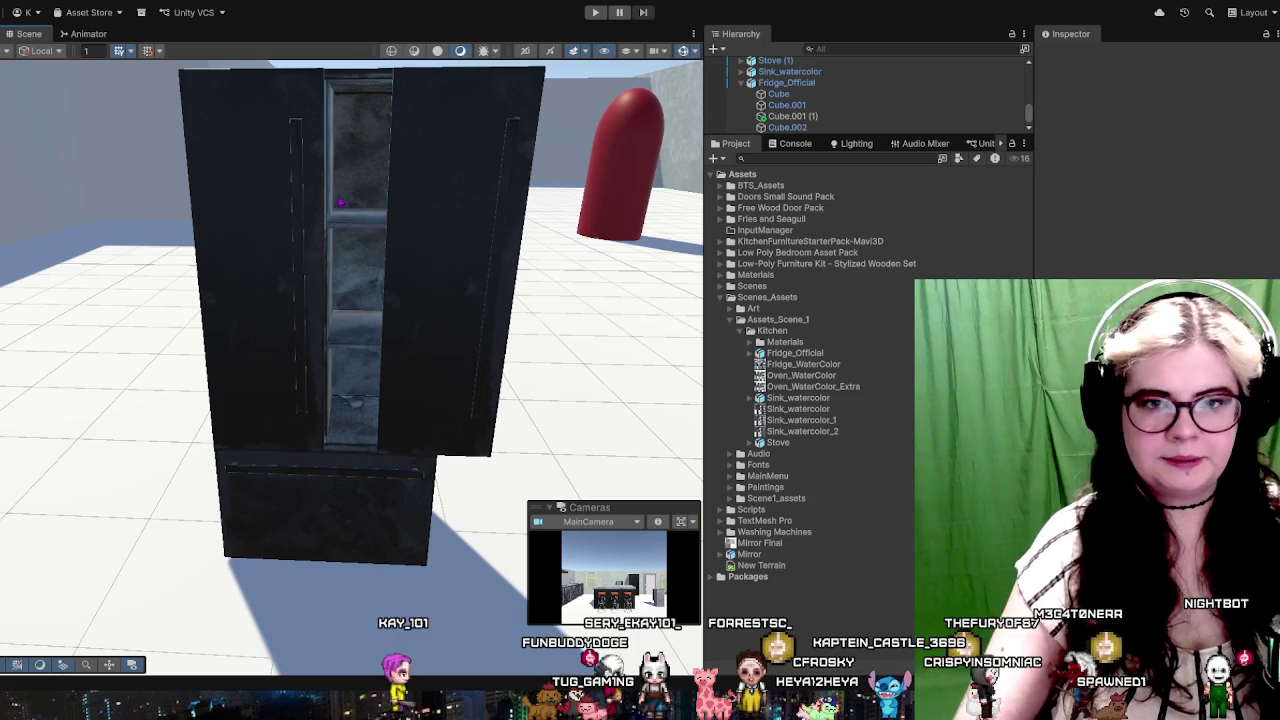
# Step: Rotate the new right door upright with Rotation Z set to 180
pyautogui.click(449, 217)
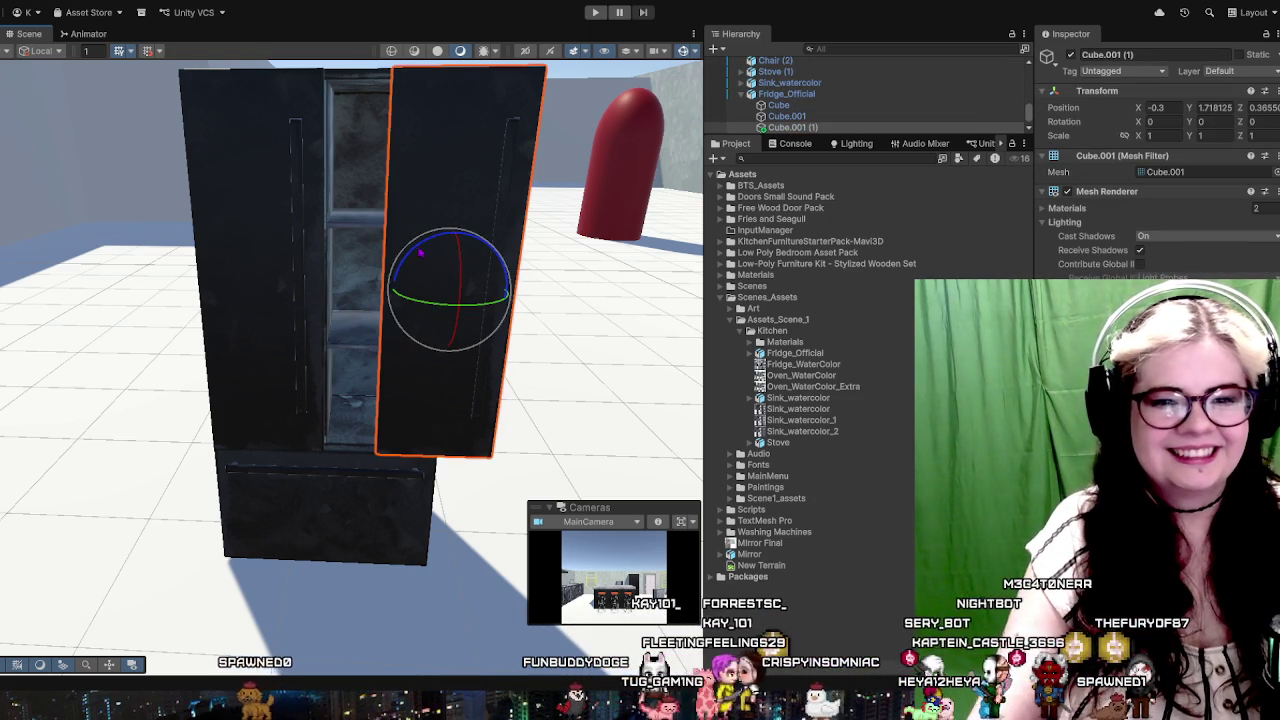
pyautogui.moveTo(421, 251); pyautogui.dragTo(661, 123)
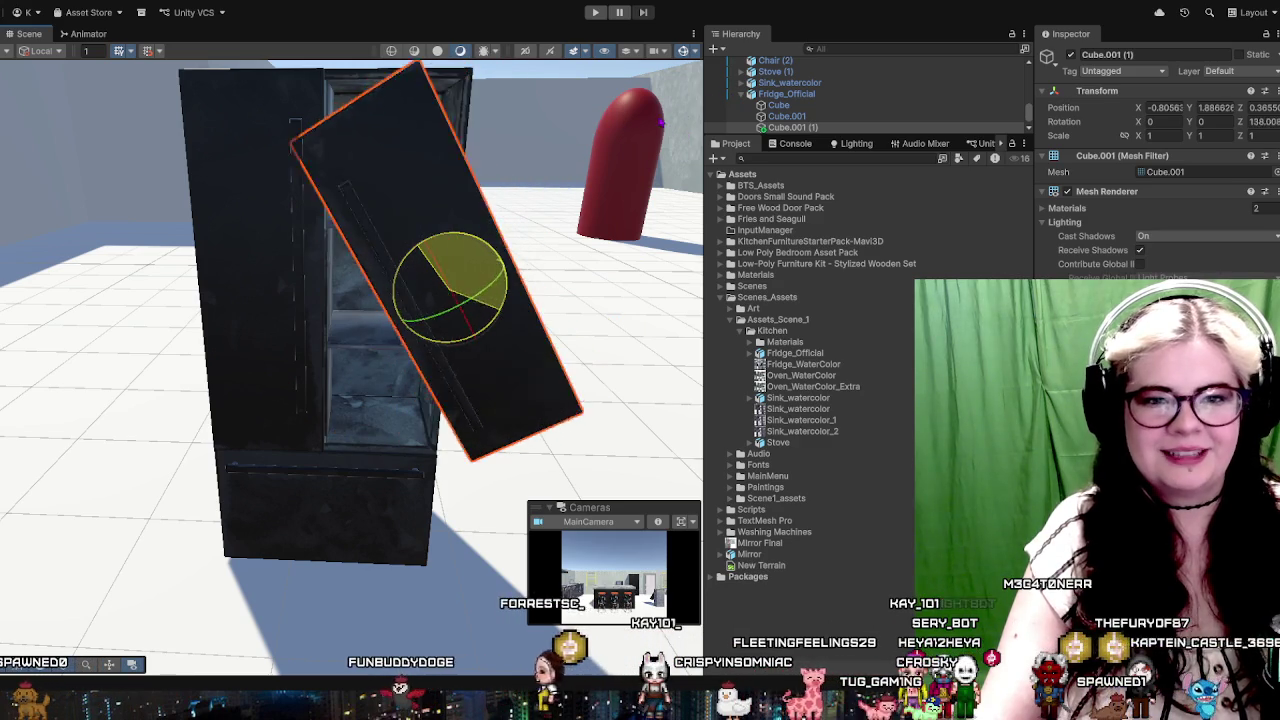
pyautogui.moveTo(661, 123); pyautogui.dragTo(1218, 191)
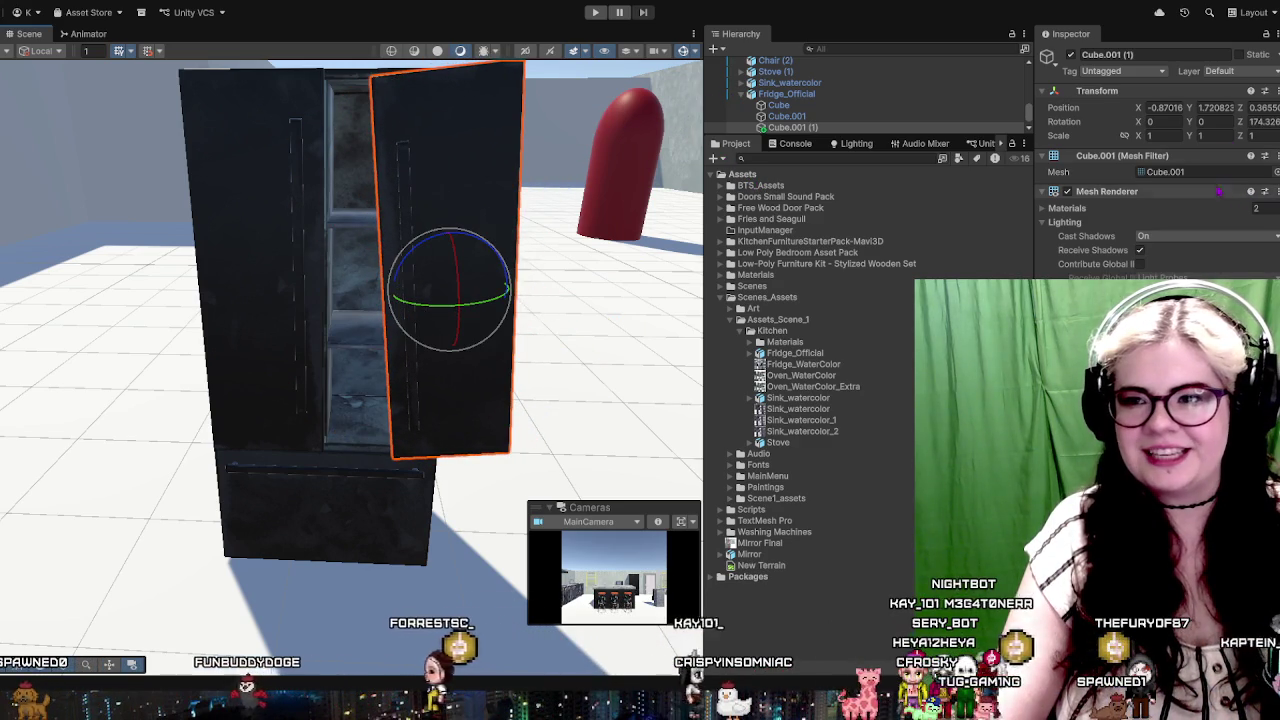
pyautogui.write('180')
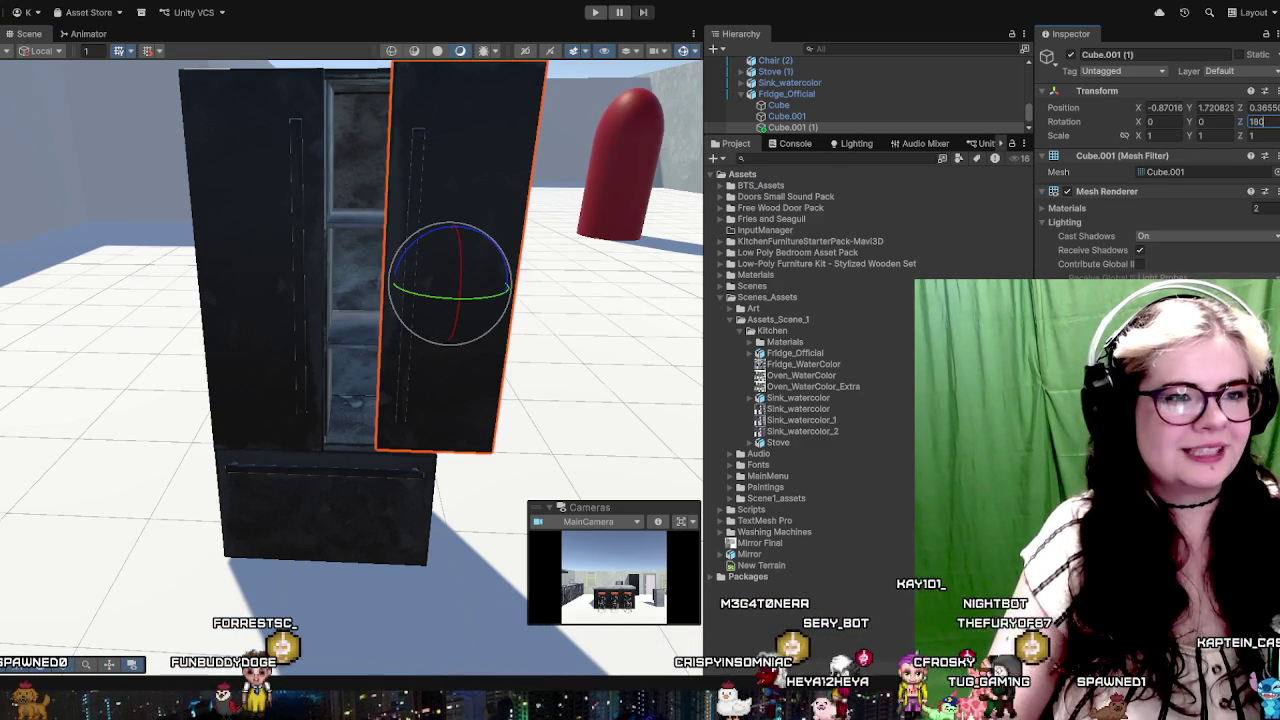
# Step: Slide door Cube.001 (1) left against the other door and orbit to check
pyautogui.moveTo(221, 103); pyautogui.dragTo(287, 171)
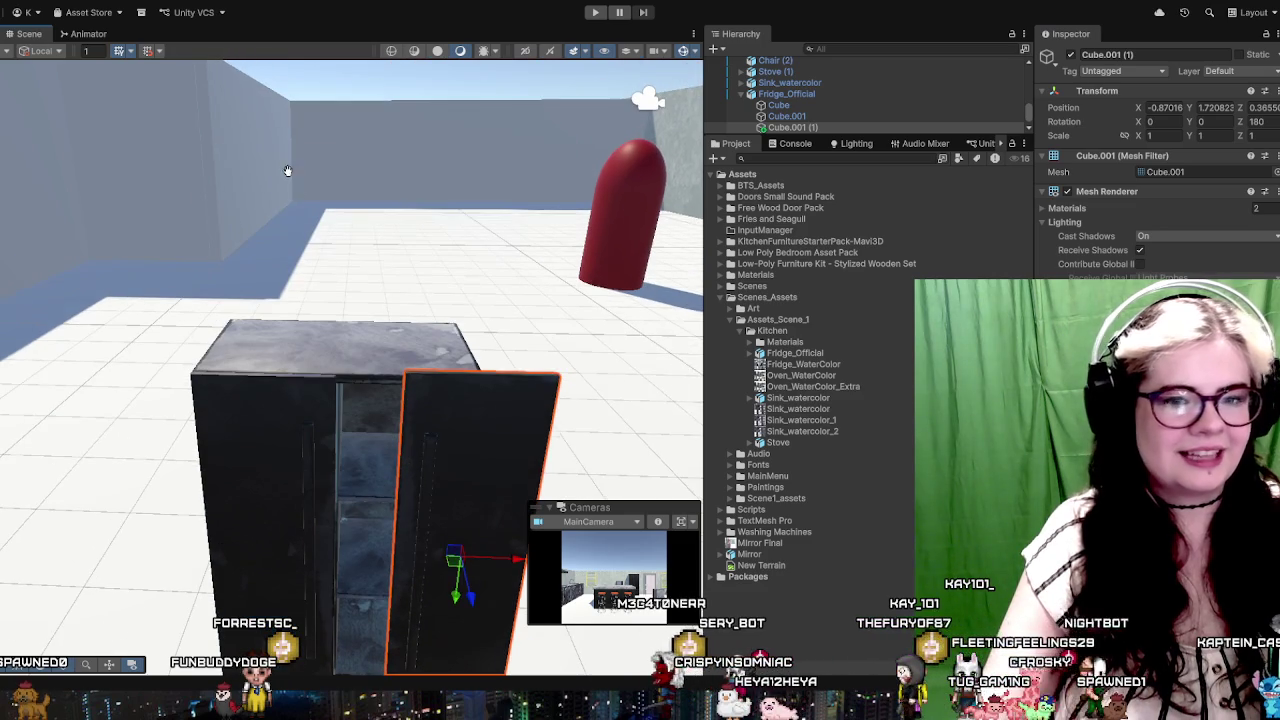
pyautogui.moveTo(520, 560); pyautogui.dragTo(465, 560)
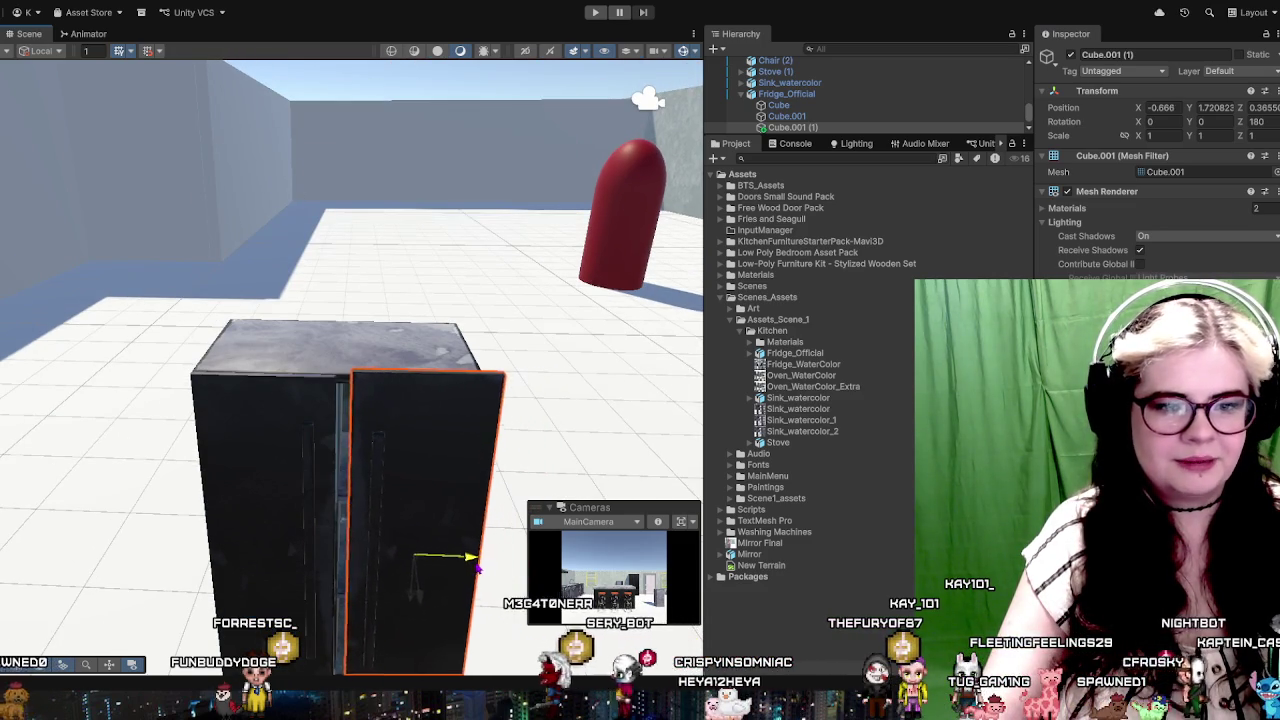
pyautogui.moveTo(380, 488)
pyautogui.mouseDown()
pyautogui.moveTo(423, 463)
pyautogui.moveTo(457, 363)
pyautogui.moveTo(360, 377)
pyautogui.moveTo(335, 400)
pyautogui.moveTo(380, 380)
pyautogui.moveTo(420, 406)
pyautogui.moveTo(339, 412)
pyautogui.mouseUp()
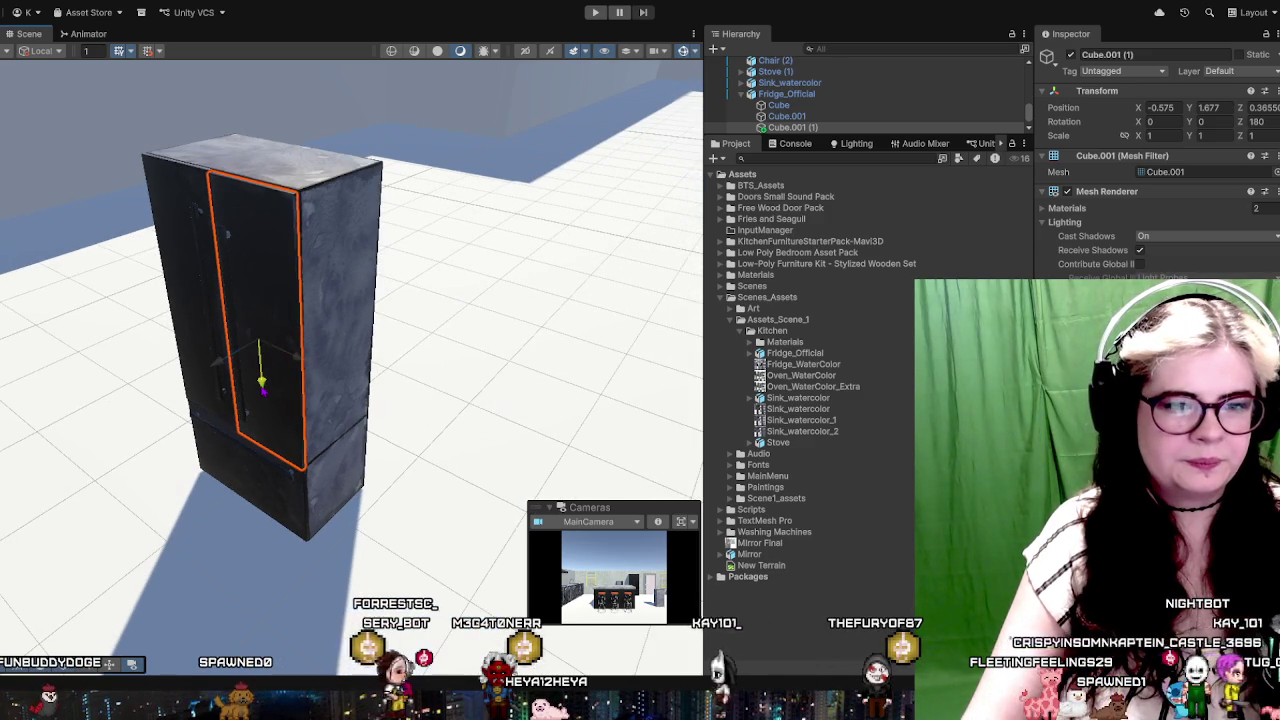
pyautogui.moveTo(261, 389); pyautogui.dragTo(439, 377)
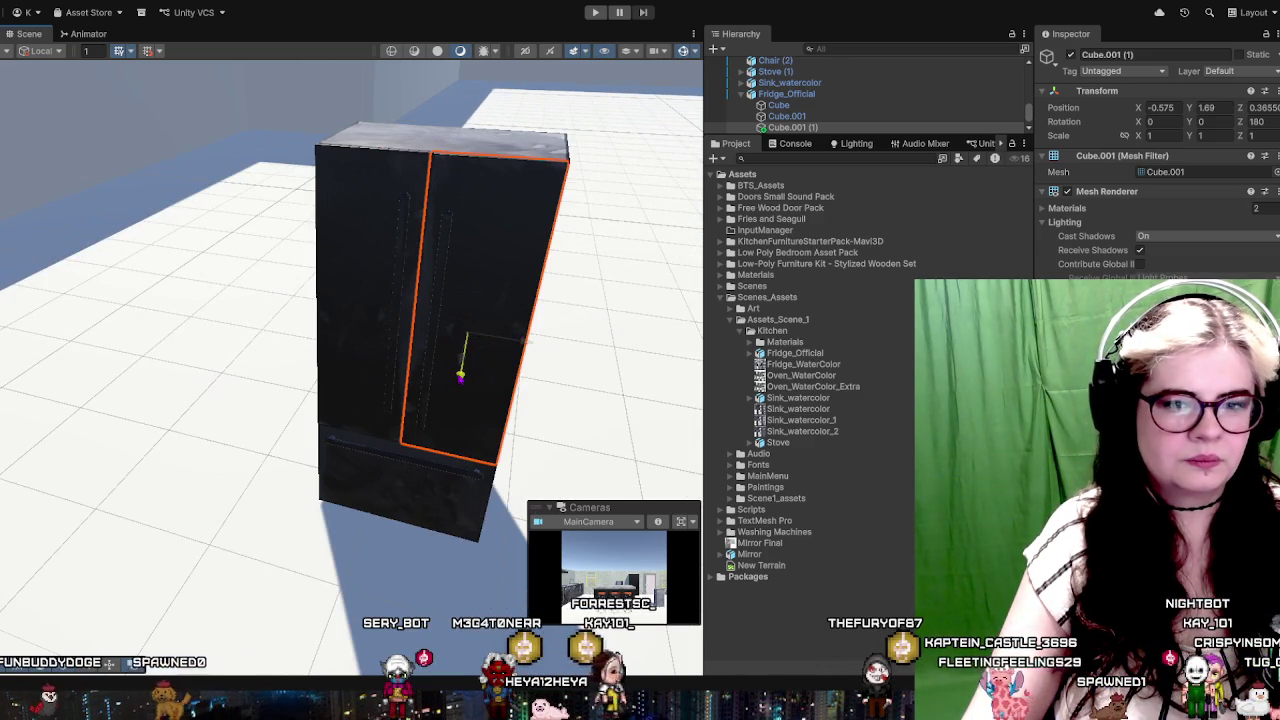
pyautogui.scroll(2, 505, 370)
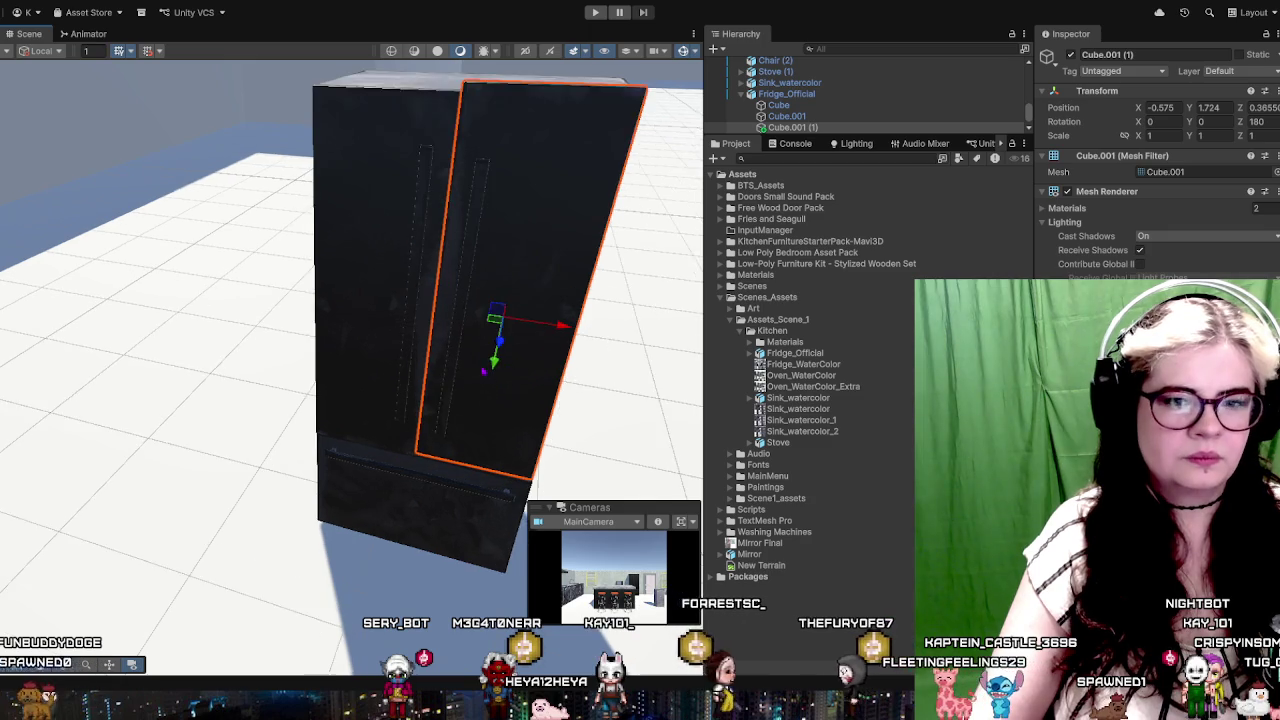
pyautogui.scroll(2, 486, 365)
pyautogui.scroll(2, 467, 361)
pyautogui.scroll(2, 448, 356)
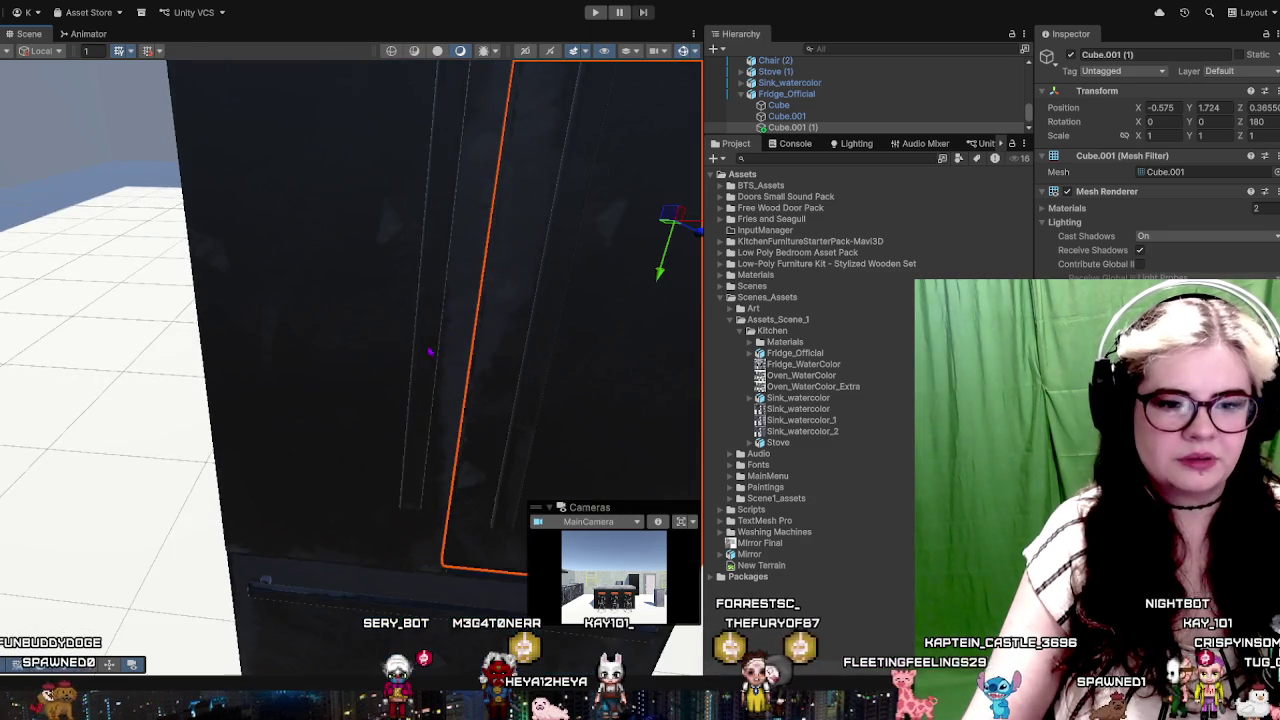
pyautogui.scroll(-2, 440, 340)
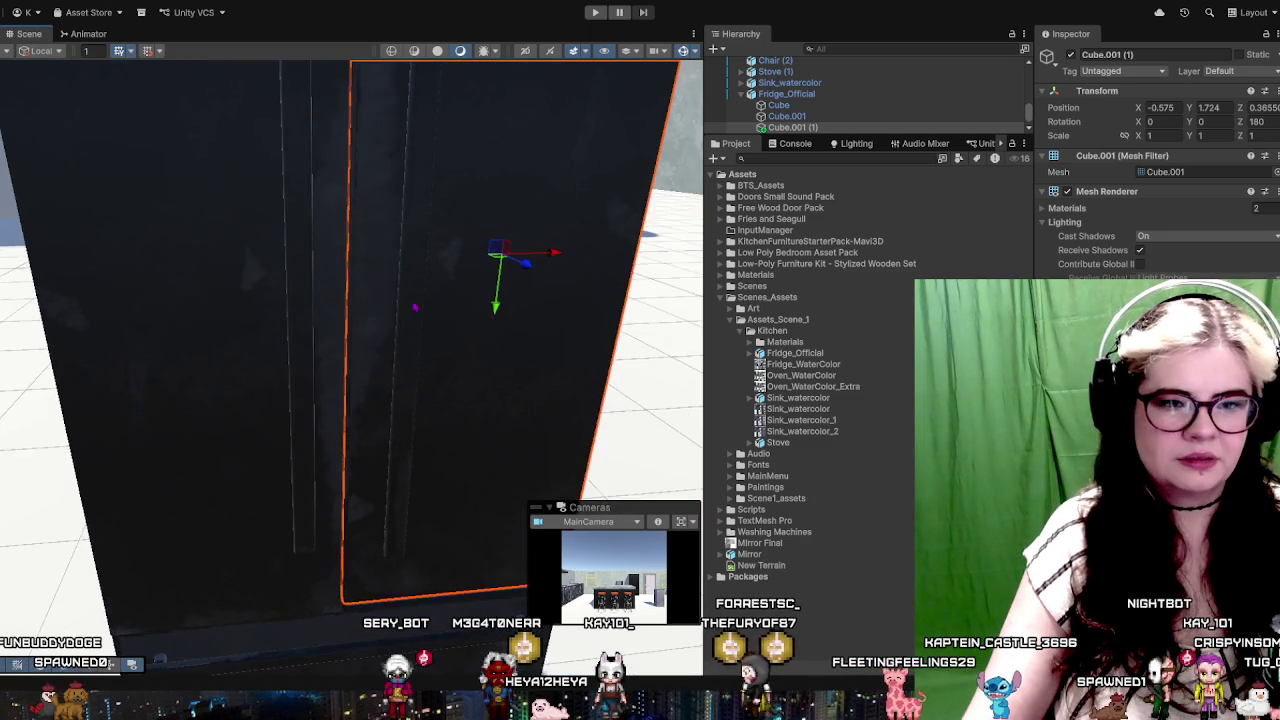
pyautogui.scroll(-2, 450, 330)
pyautogui.scroll(-2, 460, 318)
pyautogui.click(472, 305)
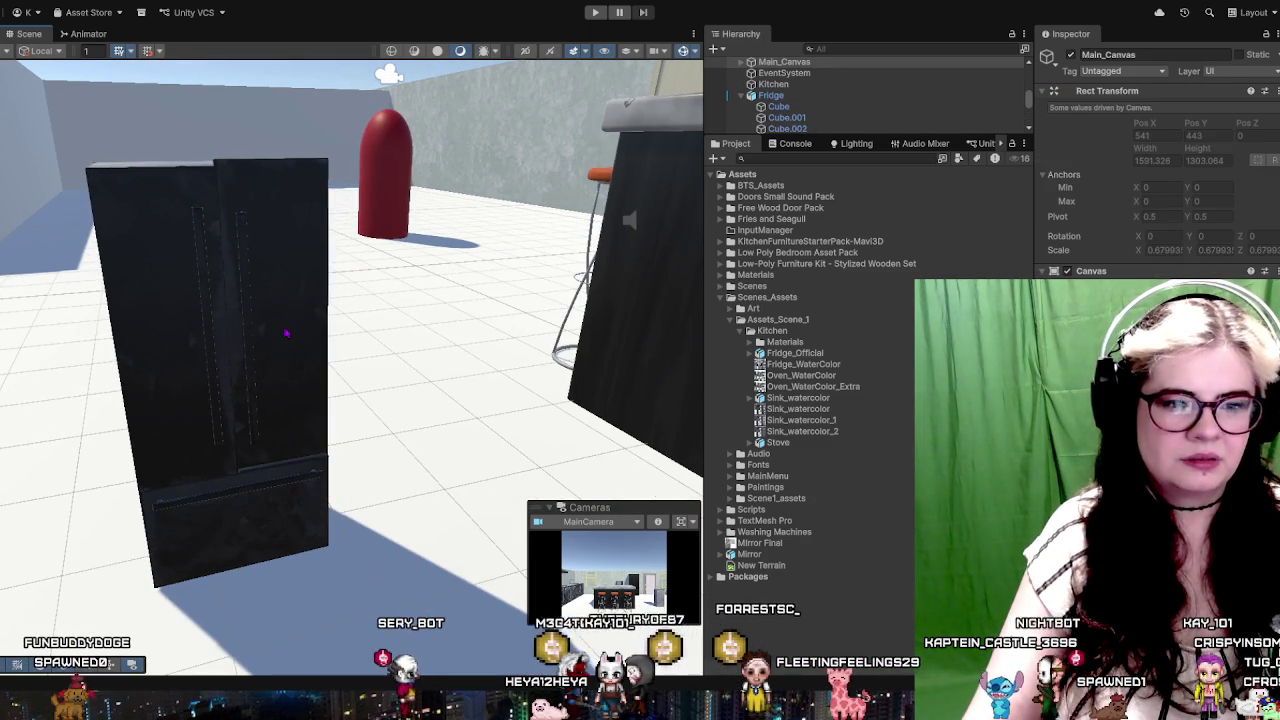
# Step: Reselect the right door and orbit around the fridge to check its fit
pyautogui.click(283, 390)
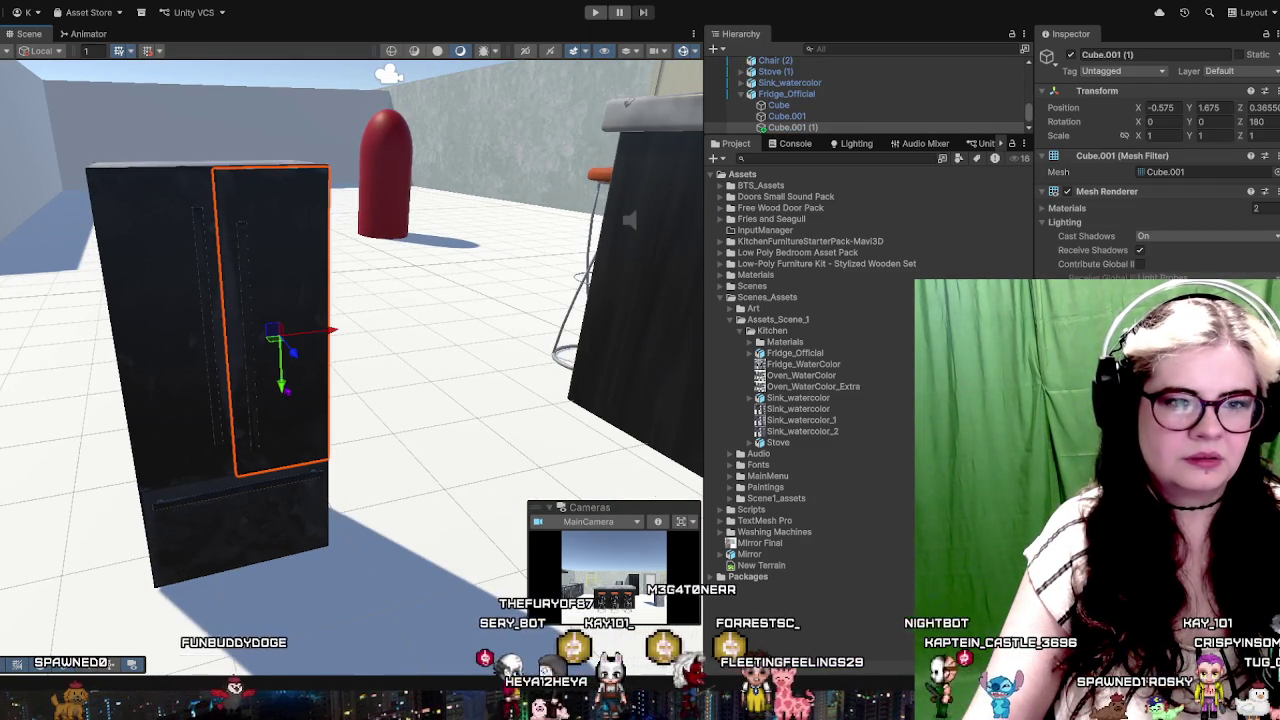
pyautogui.click(371, 363)
pyautogui.moveTo(371, 363)
pyautogui.mouseDown()
pyautogui.moveTo(257, 354)
pyautogui.moveTo(377, 360)
pyautogui.moveTo(333, 540)
pyautogui.mouseUp()
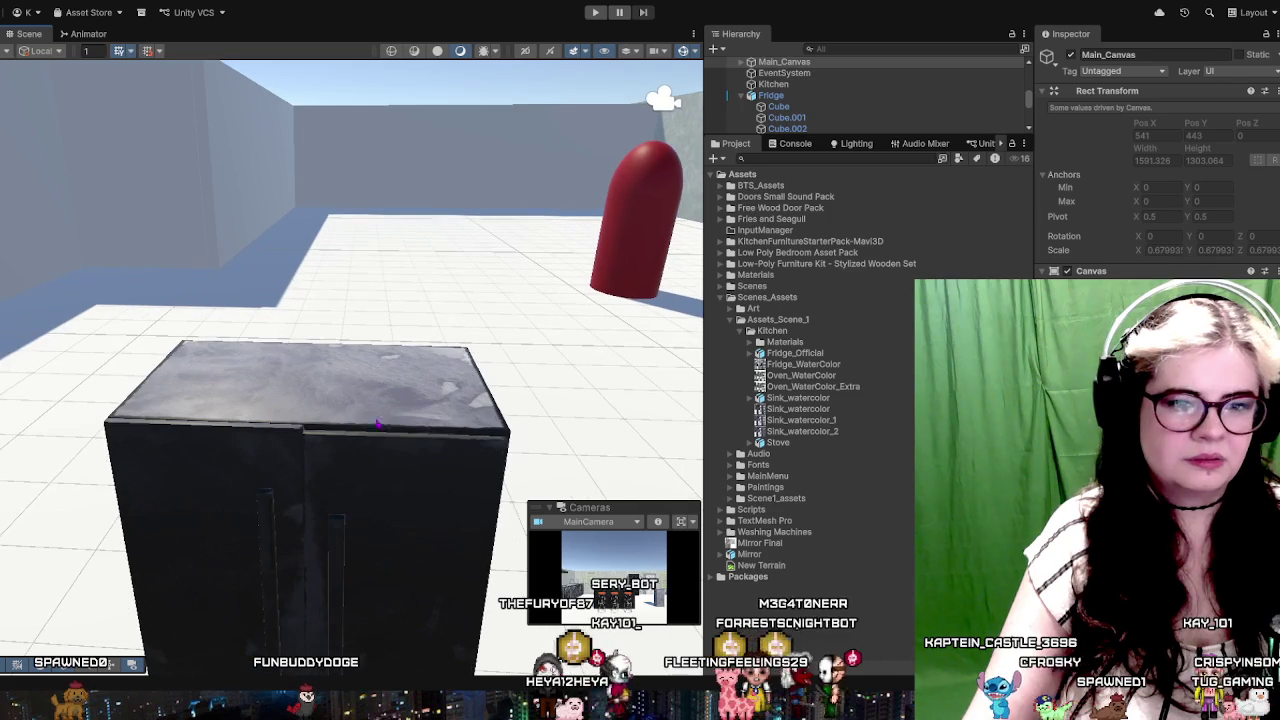
pyautogui.click(333, 553)
pyautogui.moveTo(375, 630)
pyautogui.mouseDown()
pyautogui.moveTo(393, 613)
pyautogui.moveTo(366, 592)
pyautogui.mouseUp()
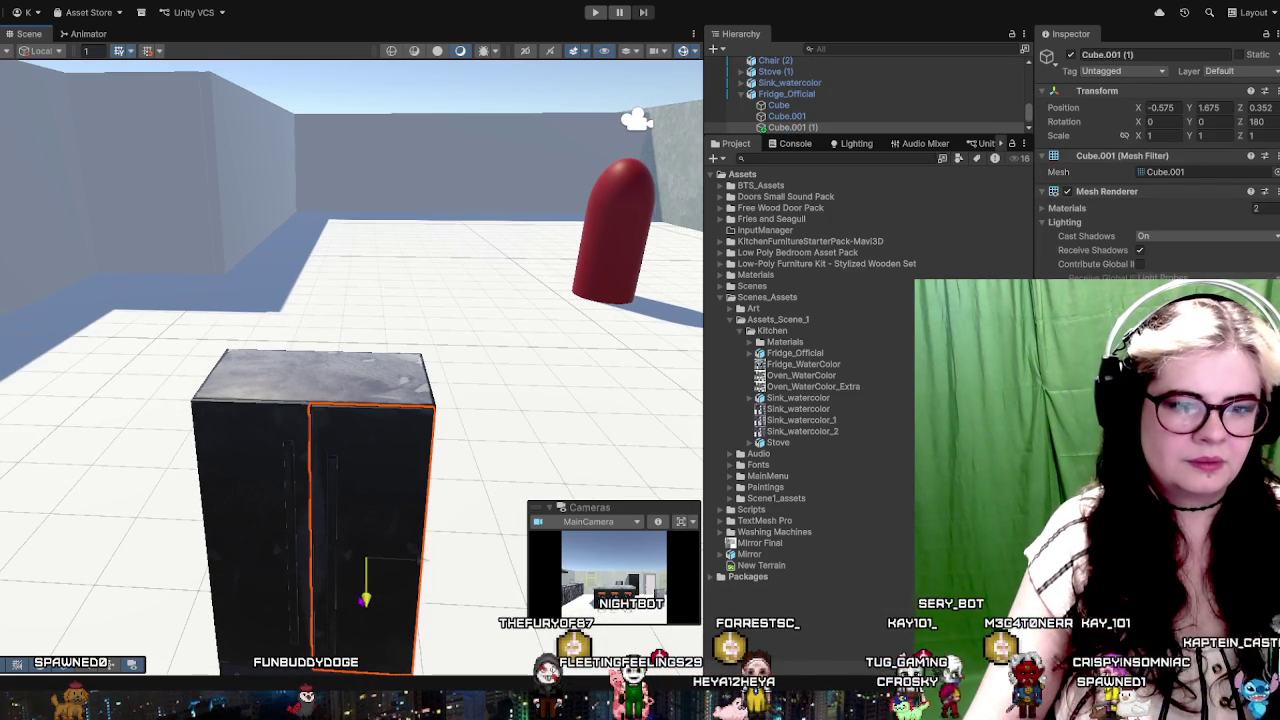
pyautogui.scroll(2, 366, 560)
pyautogui.scroll(2, 494, 440)
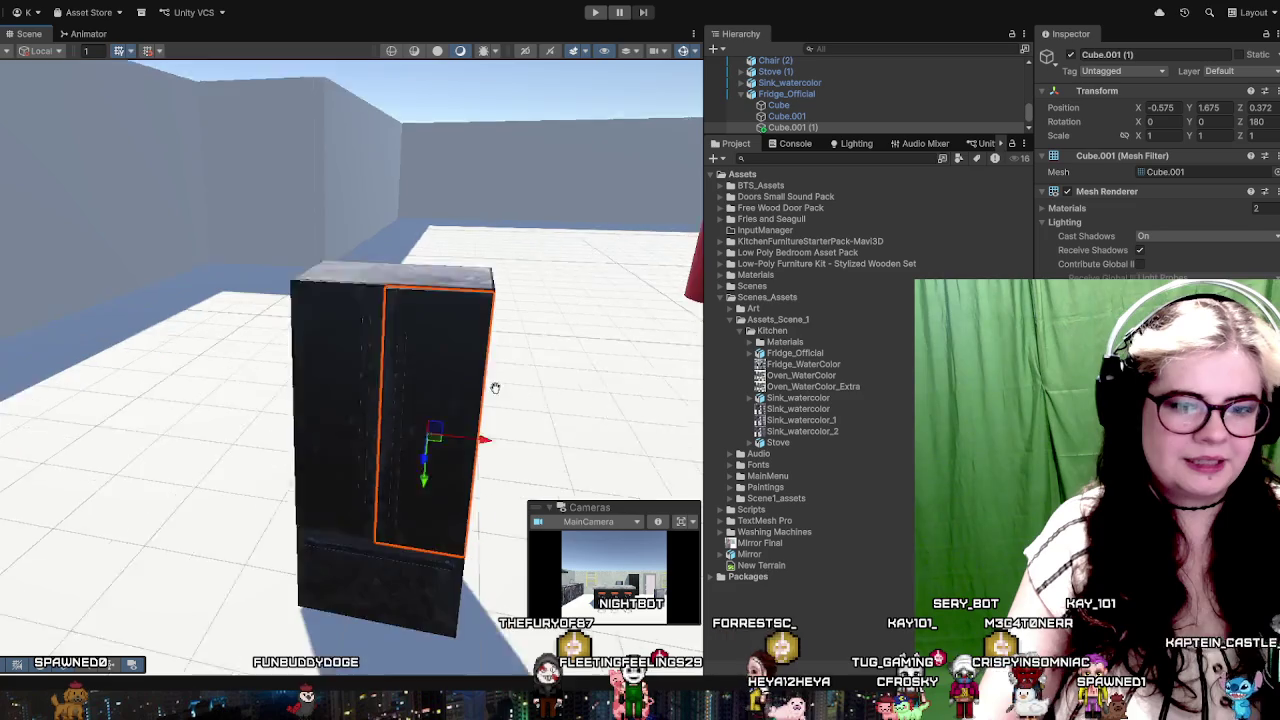
pyautogui.scroll(4, 500, 400)
pyautogui.moveTo(500, 420); pyautogui.dragTo(194, 427)
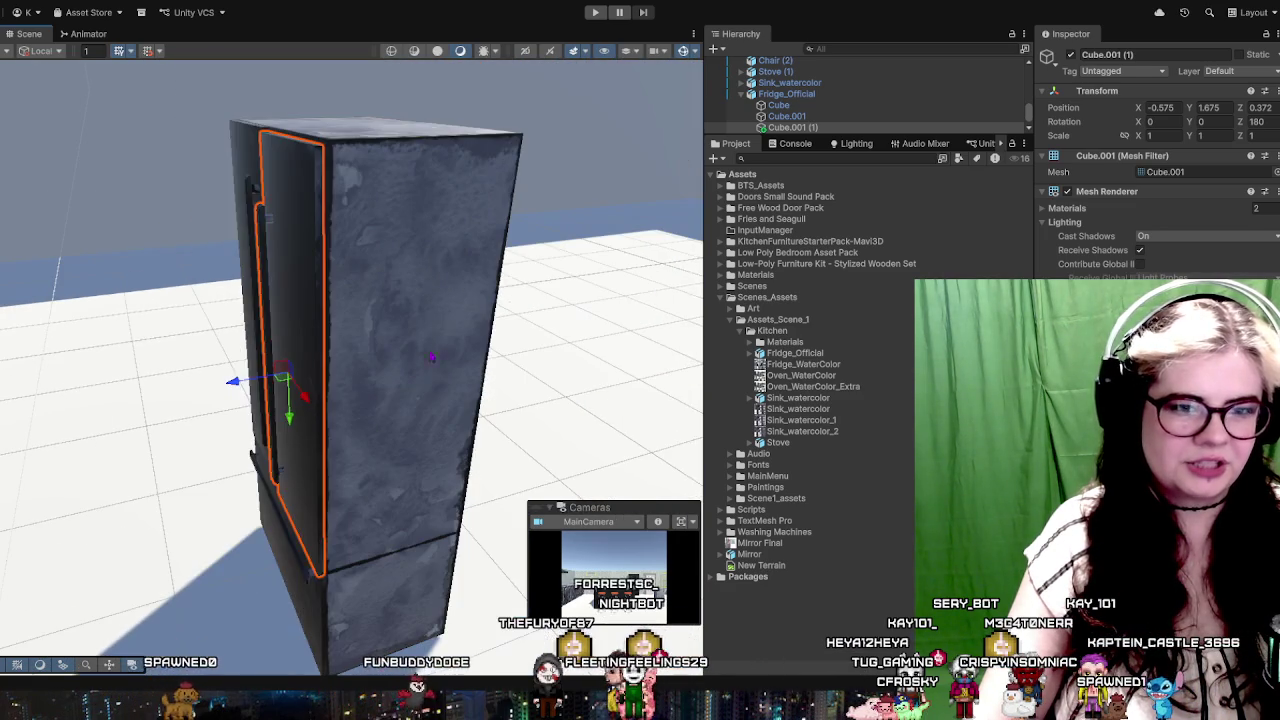
# Step: Nudge the right door up to X -0.575, Y 1.705, Z 0.372
pyautogui.click(428, 354)
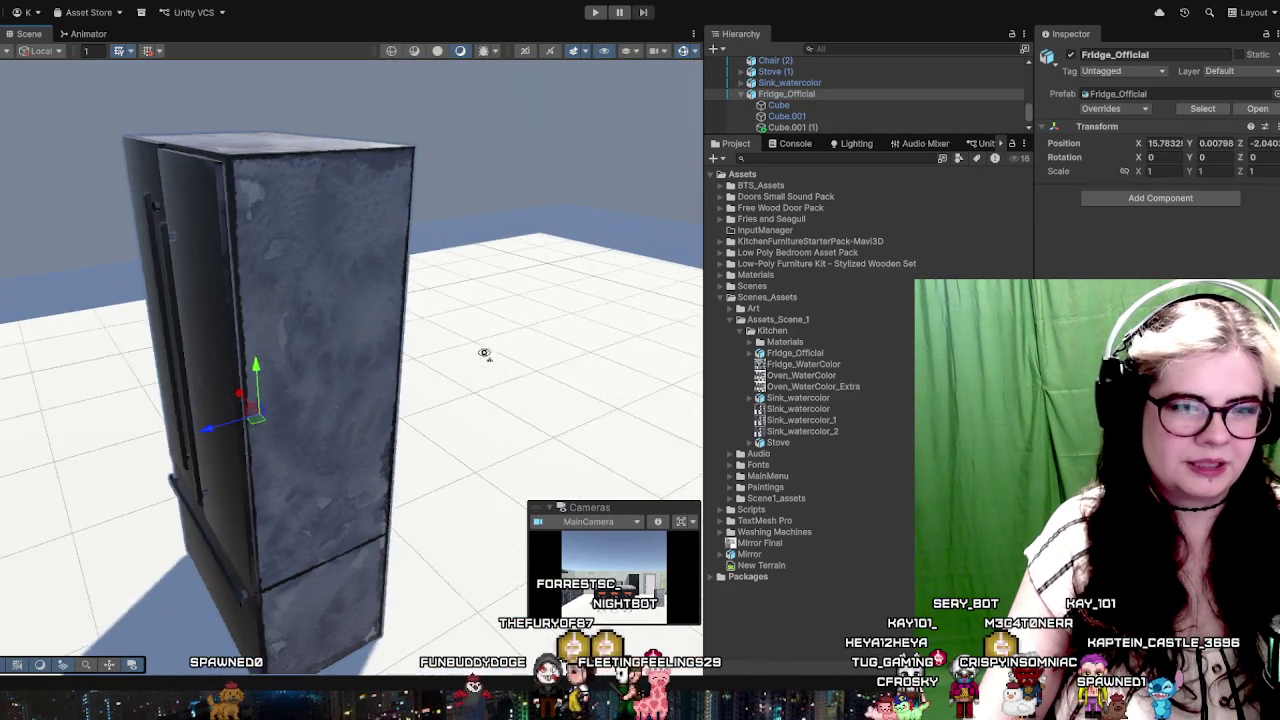
pyautogui.moveTo(484, 353)
pyautogui.mouseDown()
pyautogui.moveTo(463, 349)
pyautogui.moveTo(563, 334)
pyautogui.moveTo(443, 363)
pyautogui.mouseUp()
pyautogui.click(478, 331)
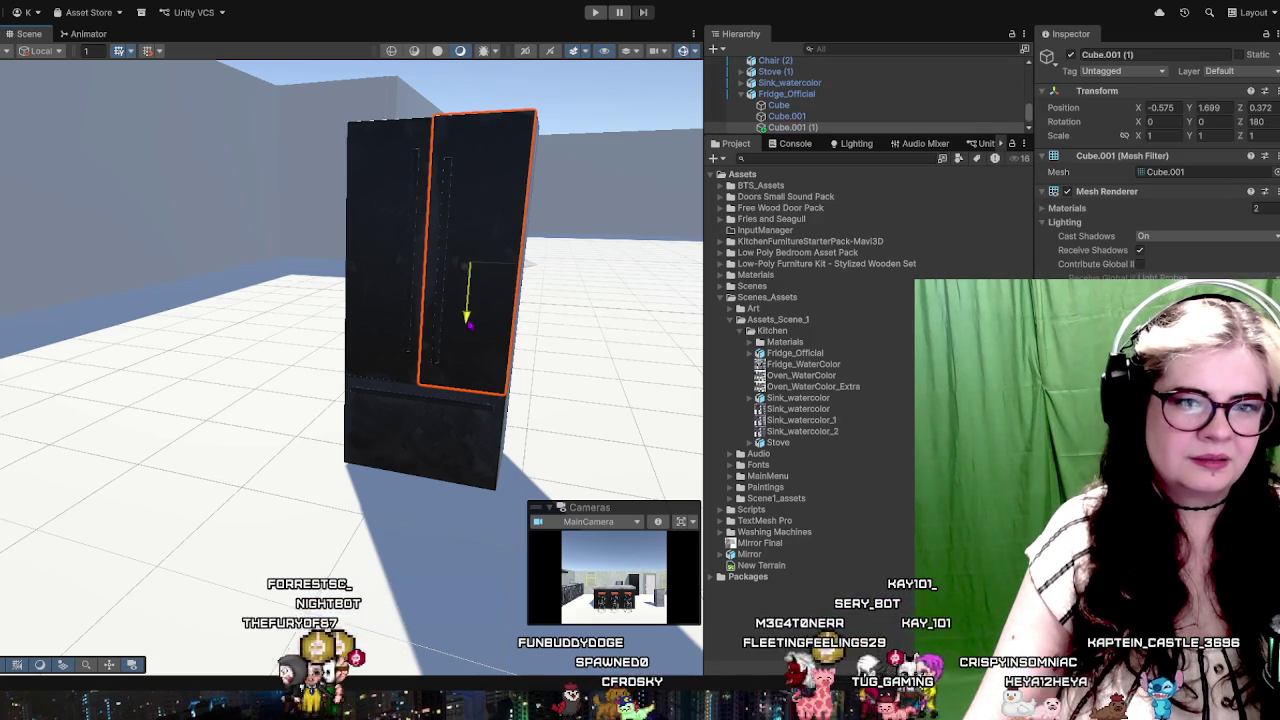
pyautogui.click(530, 306)
pyautogui.click(453, 343)
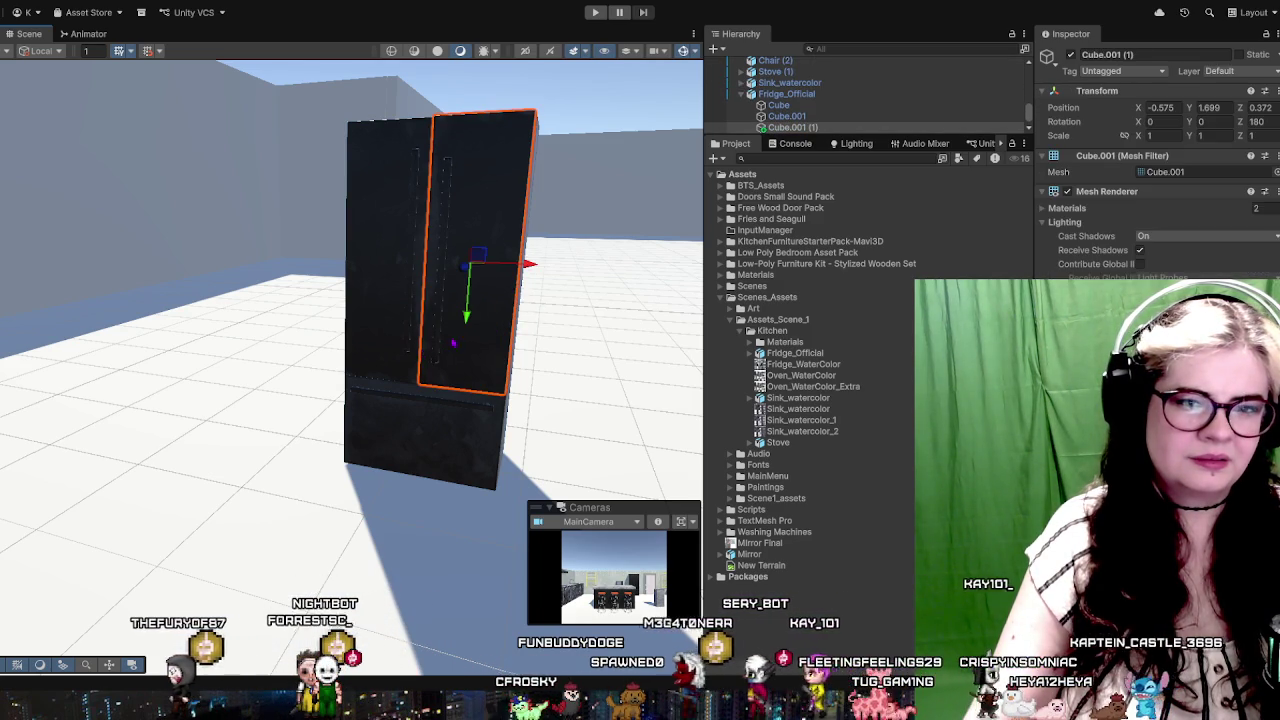
pyautogui.moveTo(466, 316); pyautogui.dragTo(473, 323)
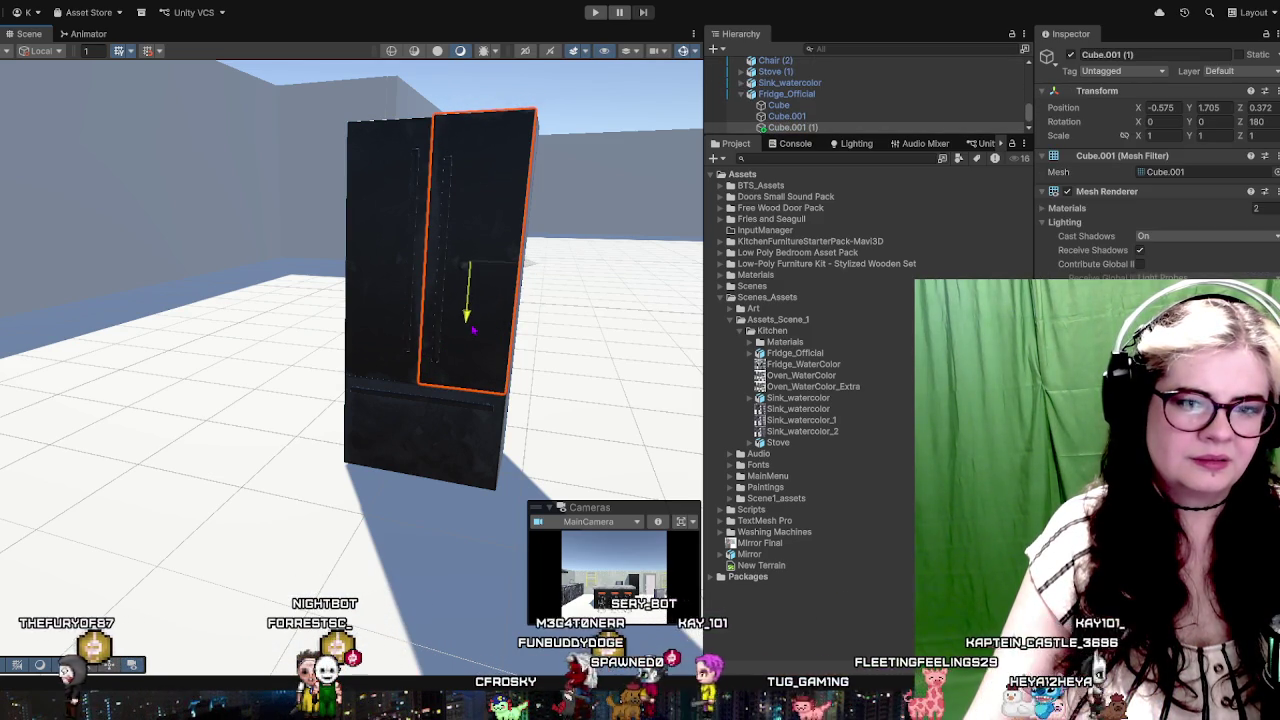
pyautogui.click(586, 334)
pyautogui.moveTo(594, 329)
pyautogui.mouseDown()
pyautogui.moveTo(368, 365)
pyautogui.moveTo(497, 397)
pyautogui.moveTo(437, 414)
pyautogui.moveTo(587, 413)
pyautogui.mouseUp()
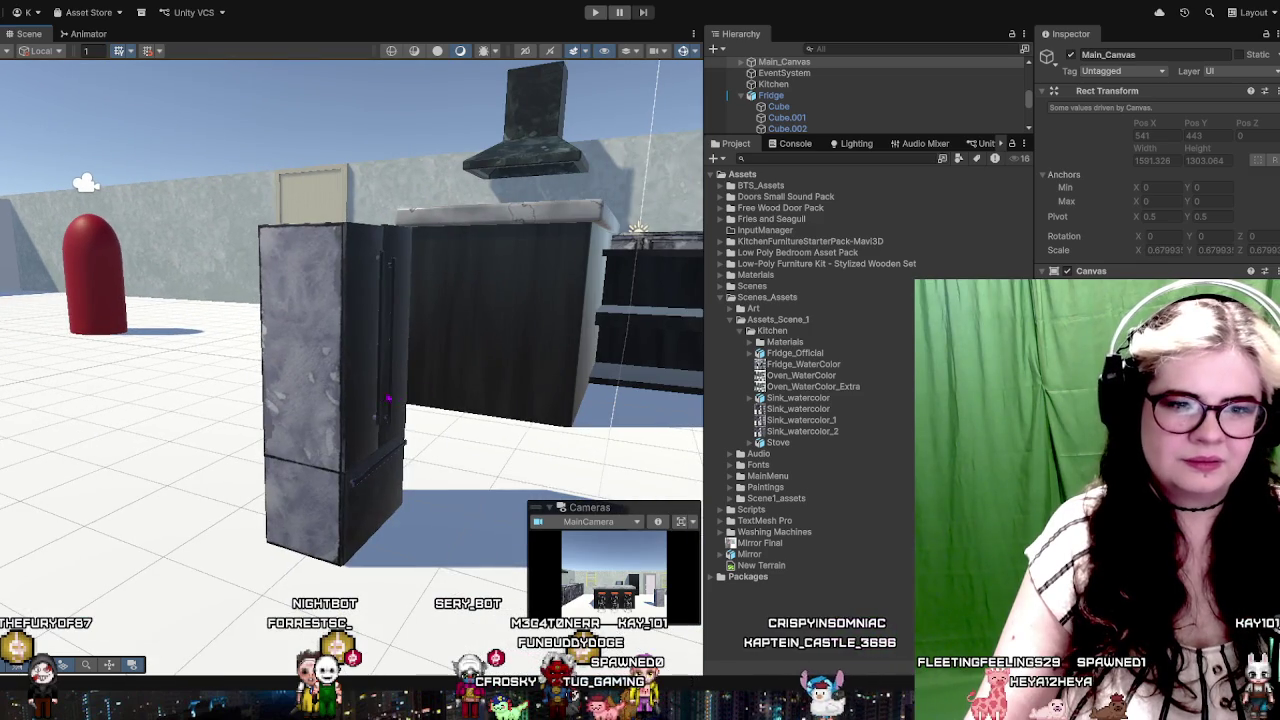
pyautogui.click(389, 399)
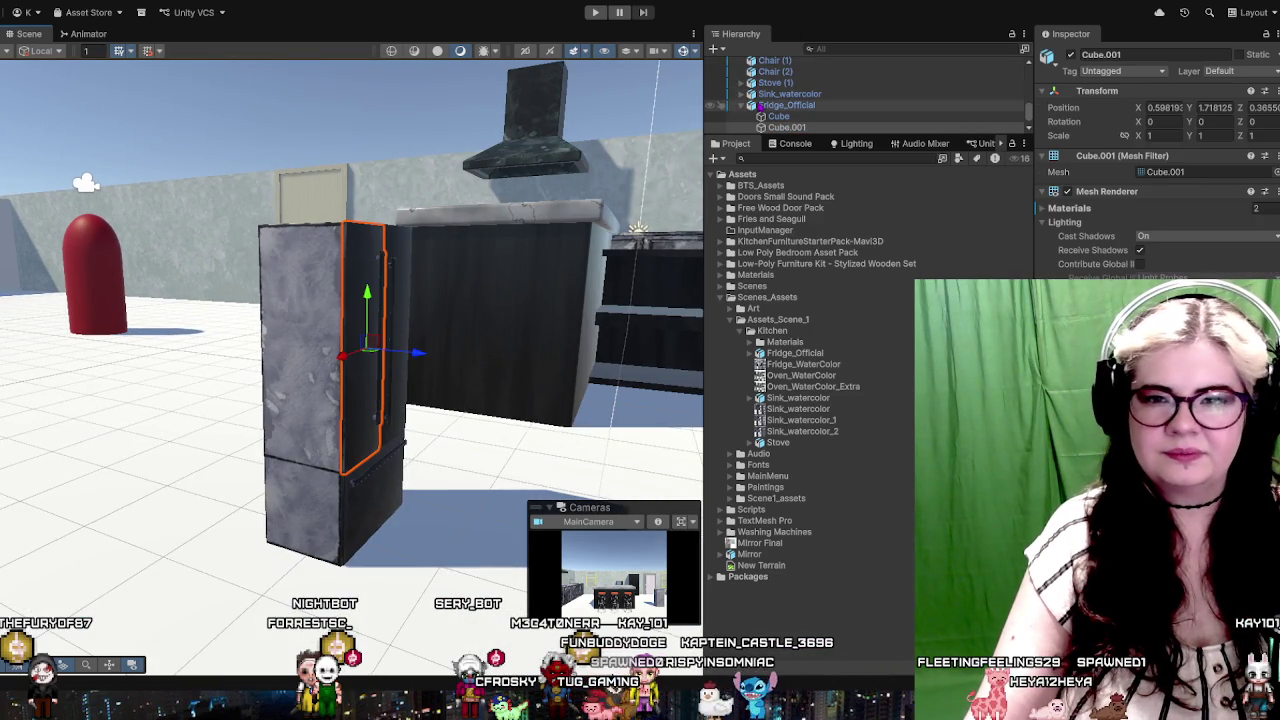
pyautogui.click(760, 104)
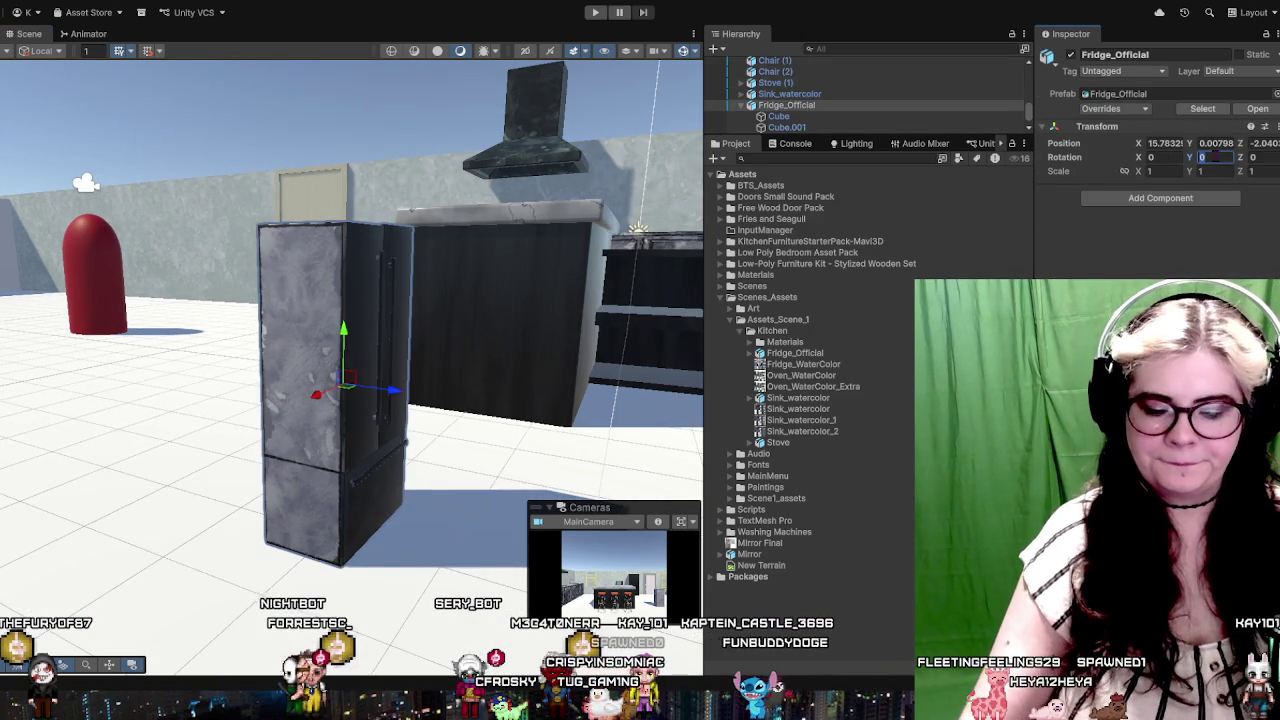
# Step: Turn Fridge_Official to Rotation Y 180 and orbit to view its front
pyautogui.write('180')
pyautogui.moveTo(316, 360); pyautogui.dragTo(491, 385)
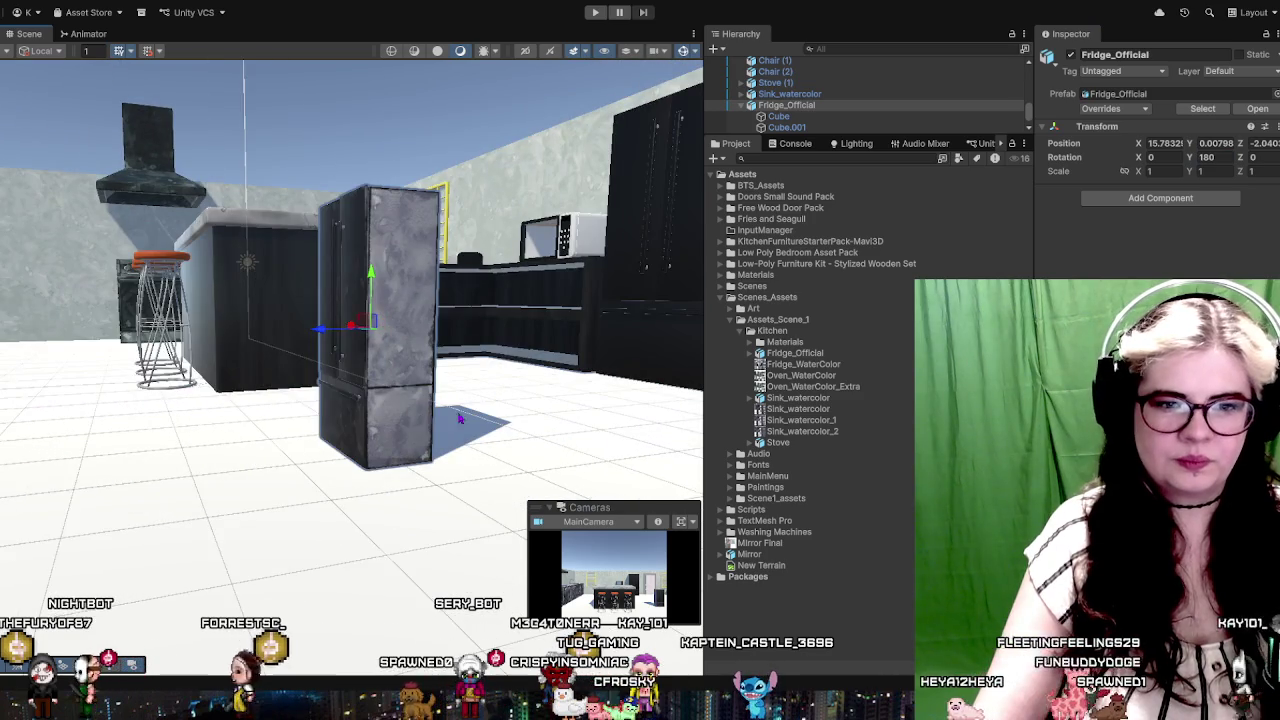
pyautogui.scroll(5, 360, 424)
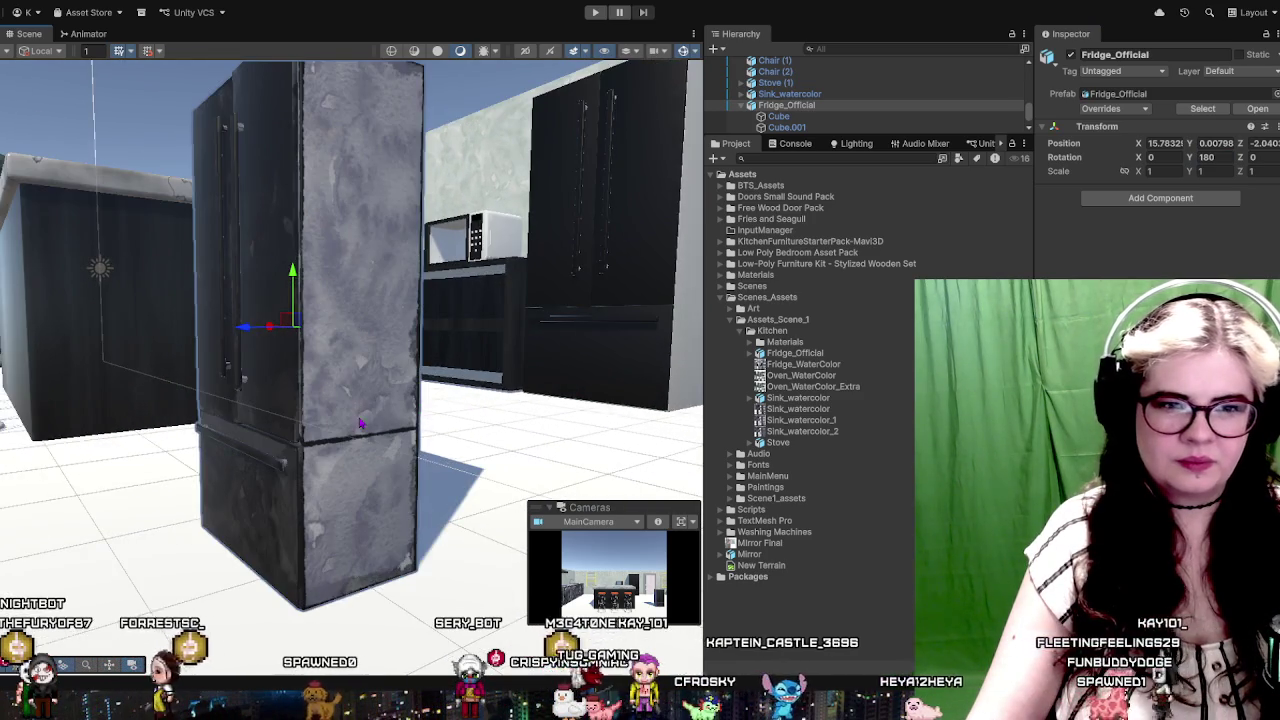
pyautogui.moveTo(360, 424)
pyautogui.mouseDown()
pyautogui.moveTo(480, 370)
pyautogui.moveTo(509, 450)
pyautogui.mouseUp()
pyautogui.scroll(-5, 512, 352)
pyautogui.scroll(3, 509, 450)
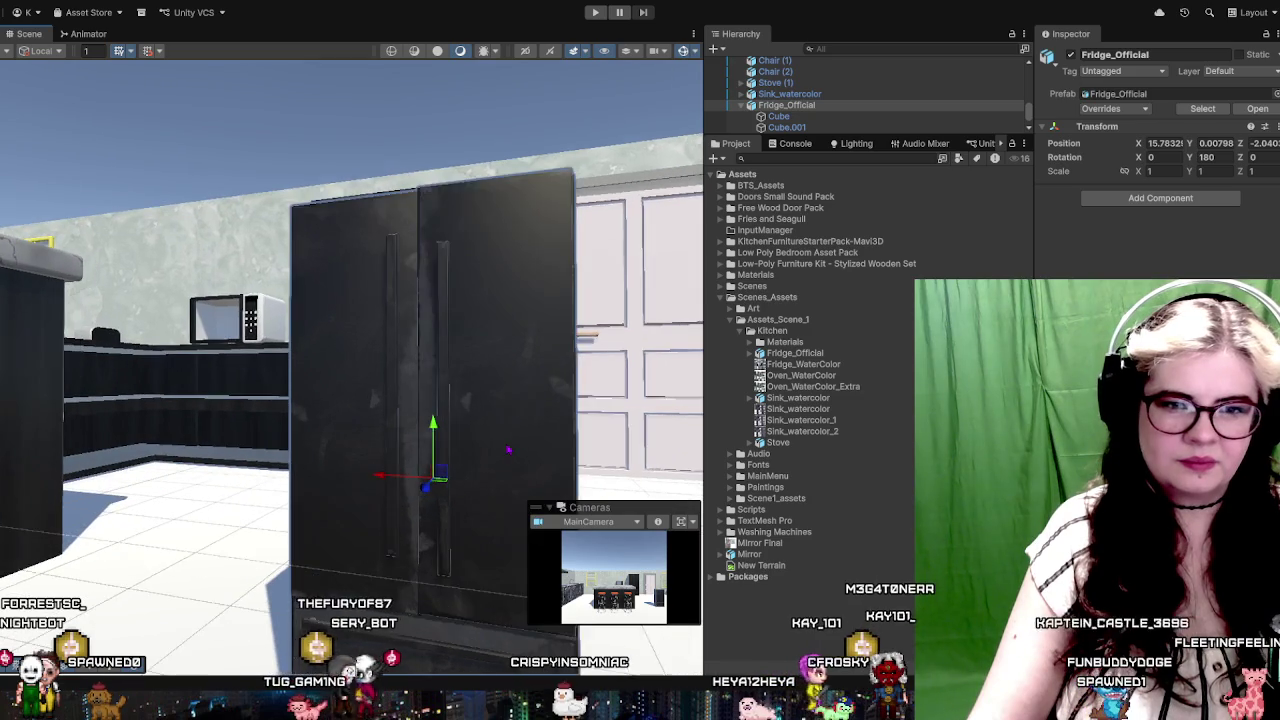
pyautogui.scroll(2, 455, 450)
pyautogui.scroll(-3, 455, 450)
pyautogui.moveTo(455, 450); pyautogui.dragTo(368, 507)
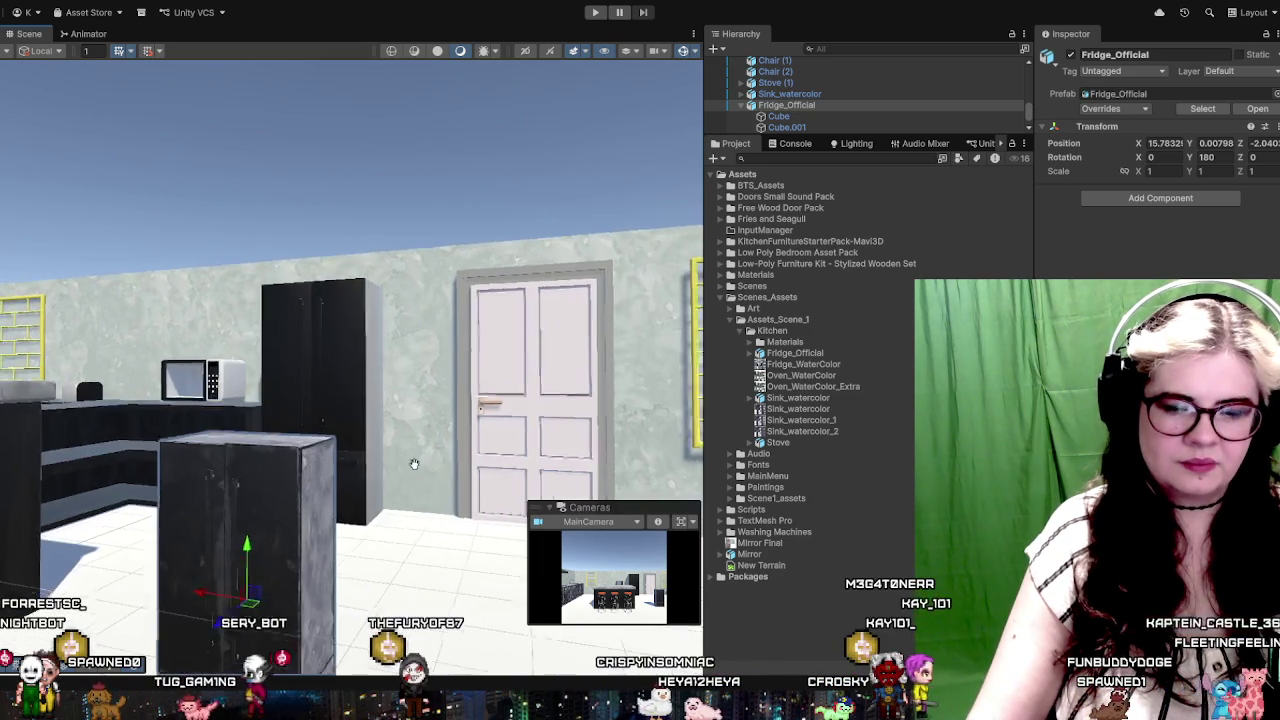
# Step: Set the fridge's Scale to 2 on X, Y and Z
pyautogui.click(1160, 171)
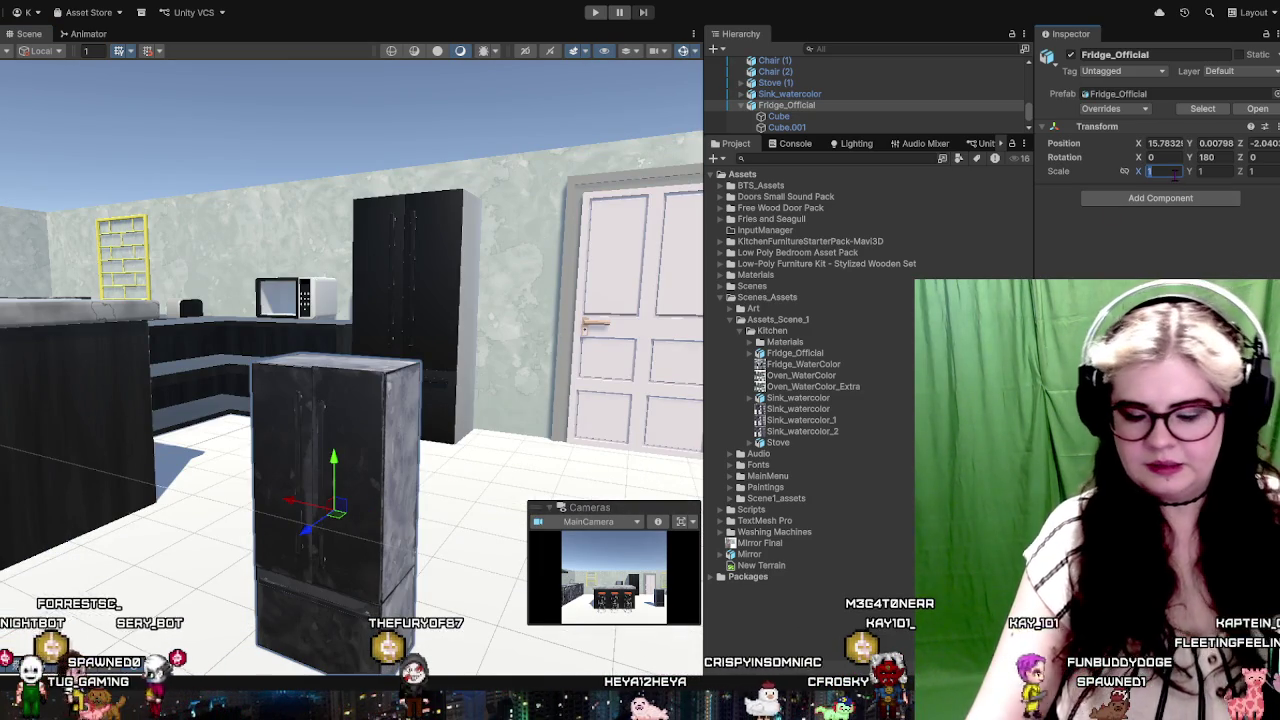
pyautogui.write('22')
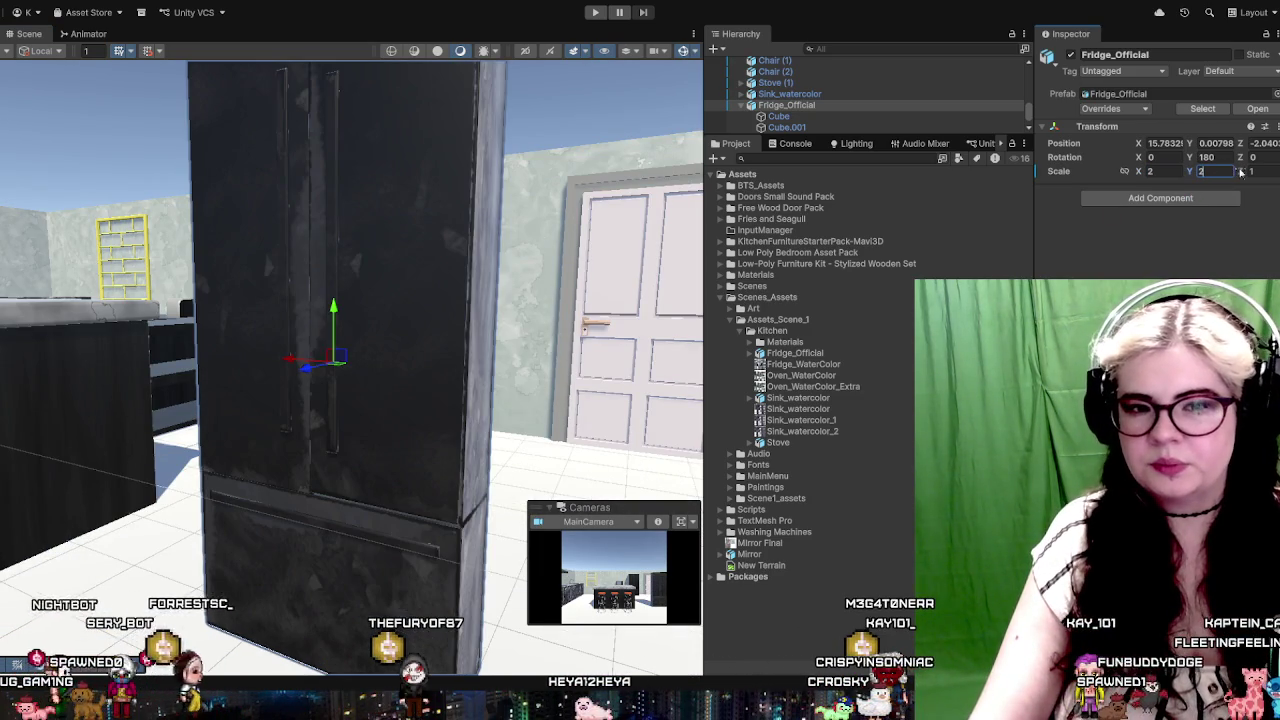
pyautogui.press('Tab')
pyautogui.write('2')
pyautogui.scroll(-3, 384, 406)
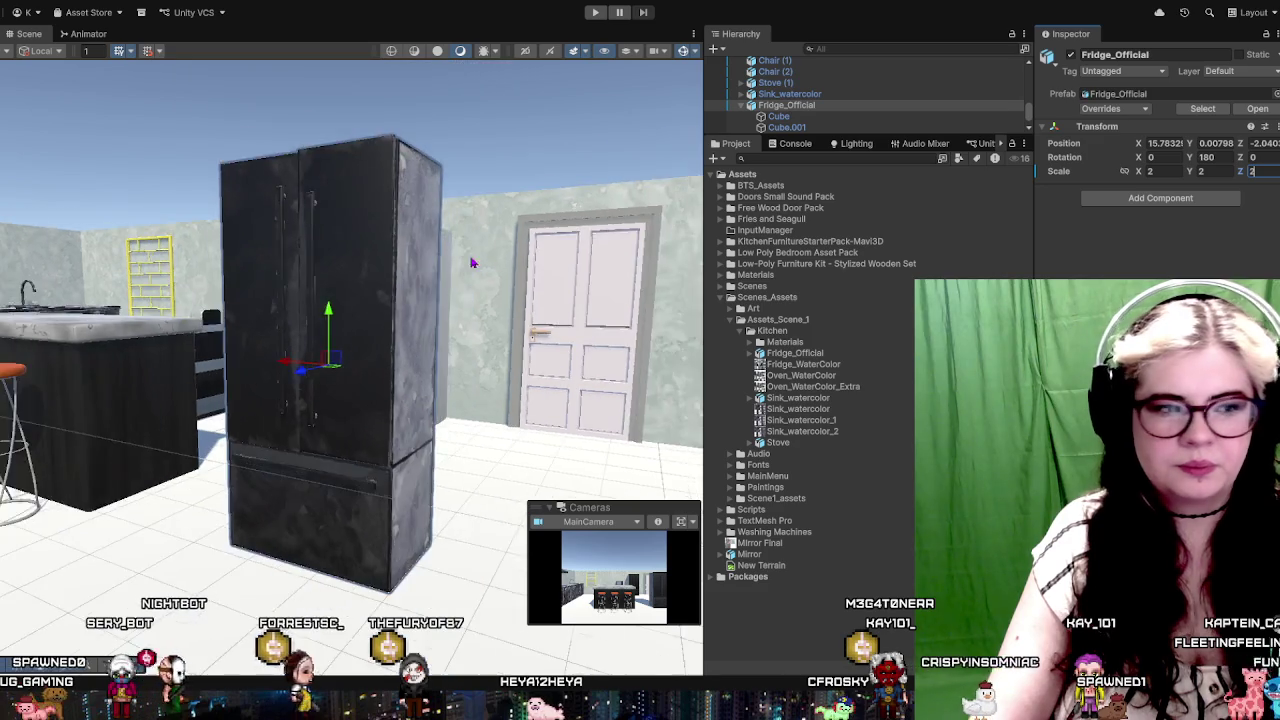
pyautogui.scroll(-3, 384, 406)
# Step: Delete the old dark fridge and move the new fridge beside the door
pyautogui.press('f')
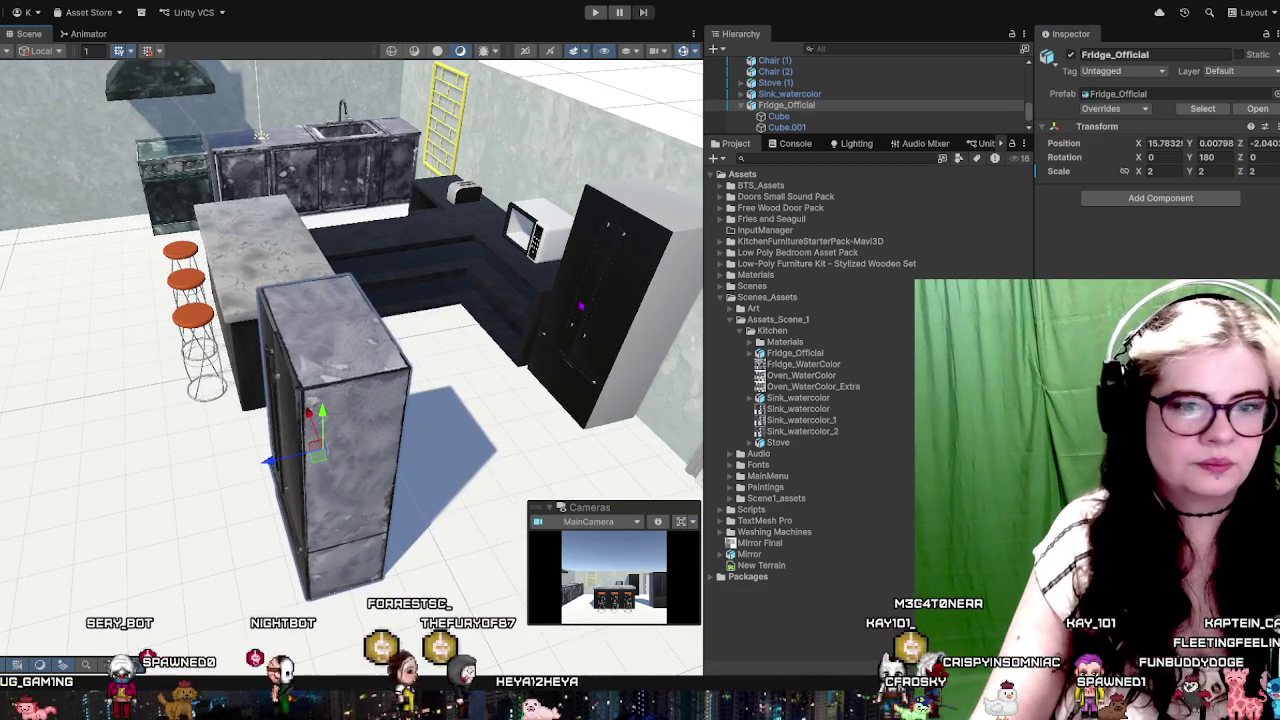
pyautogui.click(590, 303)
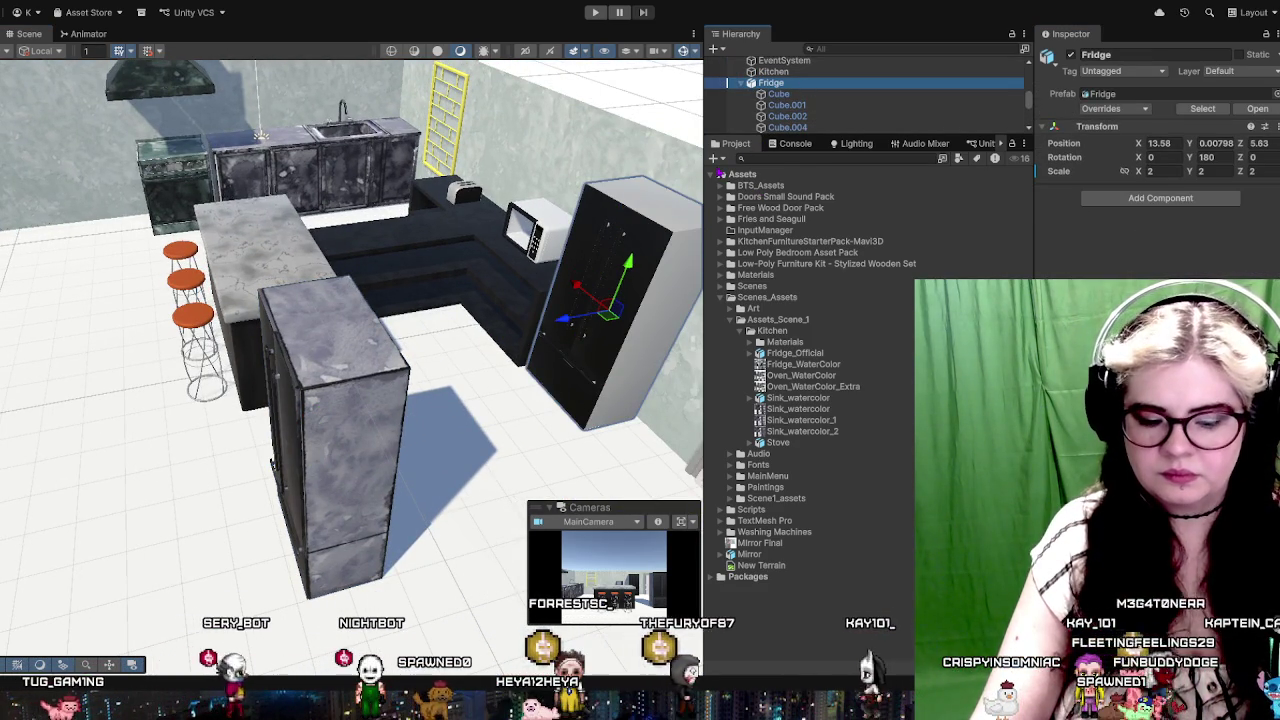
pyautogui.press('Delete')
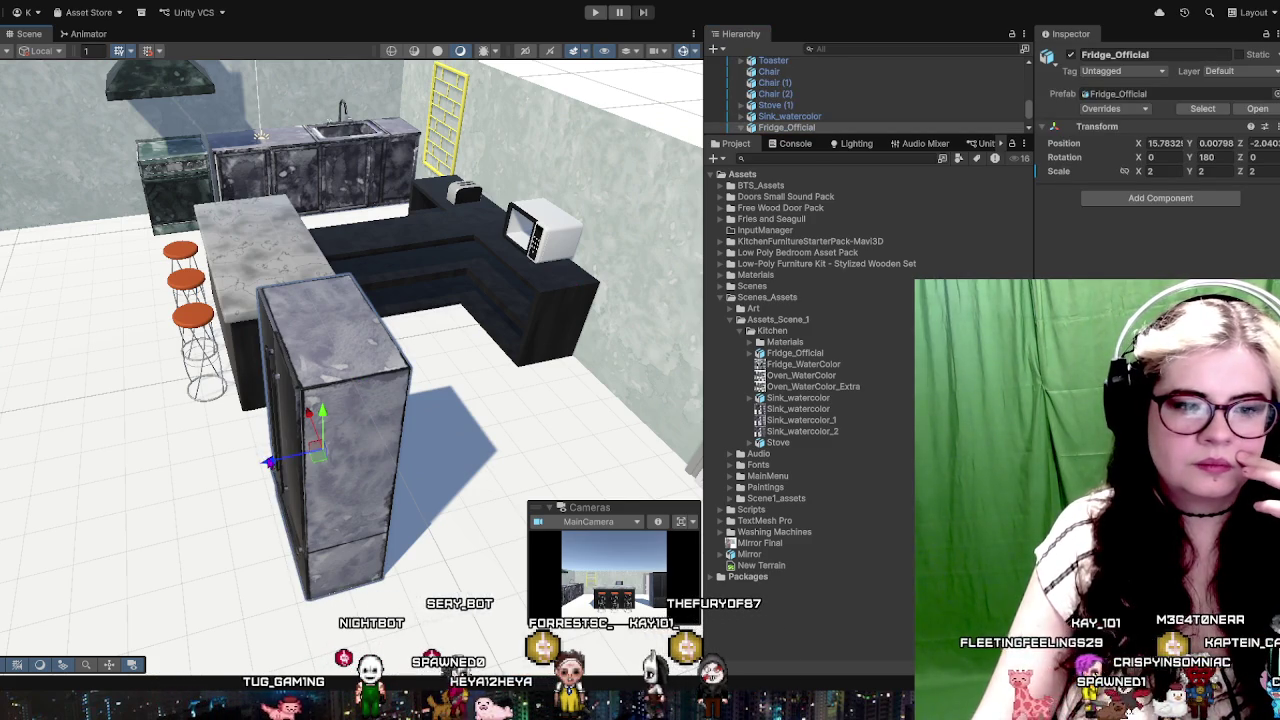
pyautogui.moveTo(270, 462); pyautogui.dragTo(560, 440)
pyautogui.press('f')
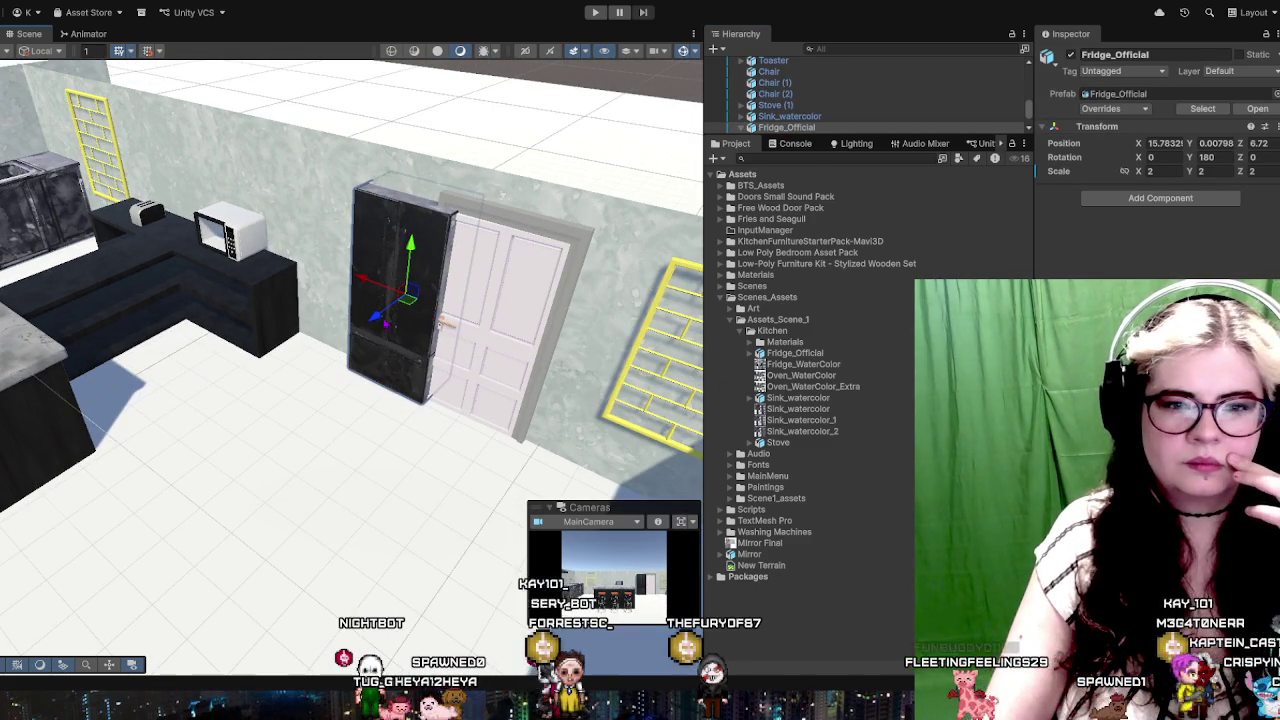
# Step: Slide the fridge left to Position X 13.44, Z 5.78, against the back wall
pyautogui.moveTo(390, 305)
pyautogui.mouseDown()
pyautogui.moveTo(365, 318)
pyautogui.moveTo(285, 270)
pyautogui.moveTo(300, 297)
pyautogui.mouseUp()
pyautogui.scroll(5, 471, 277)
pyautogui.moveTo(257, 334); pyautogui.dragTo(521, 271)
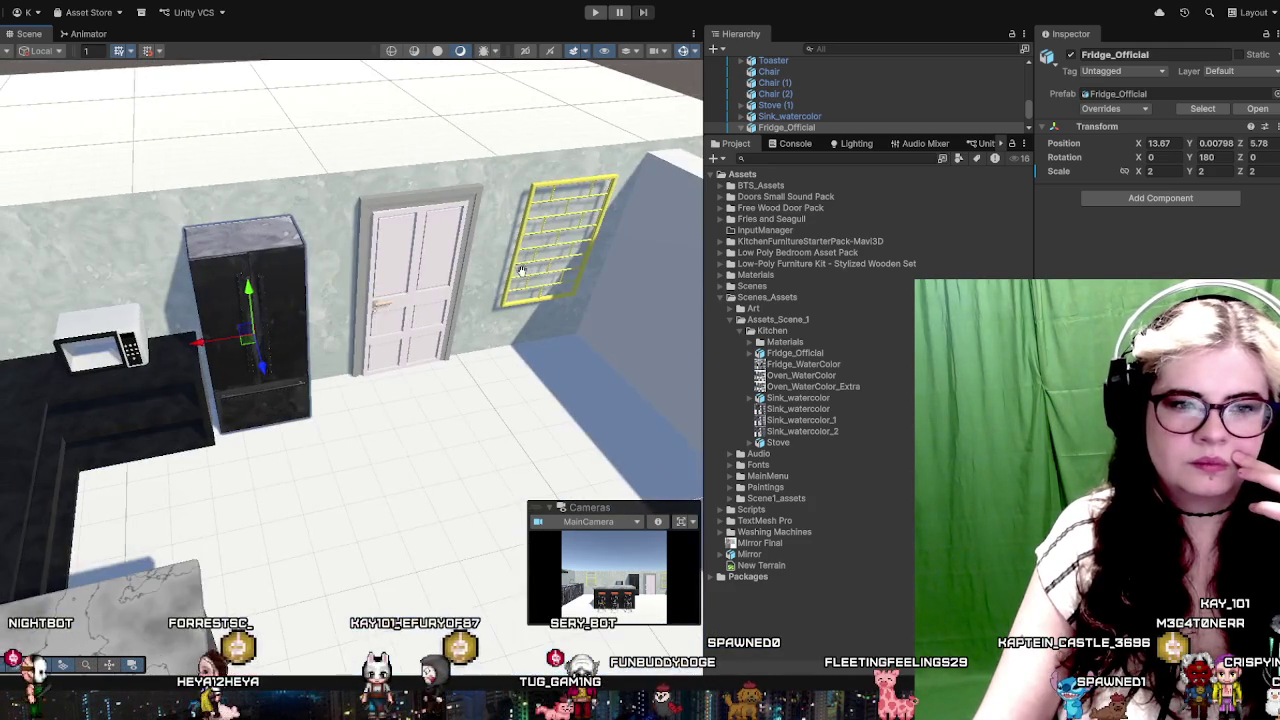
pyautogui.scroll(3, 521, 271)
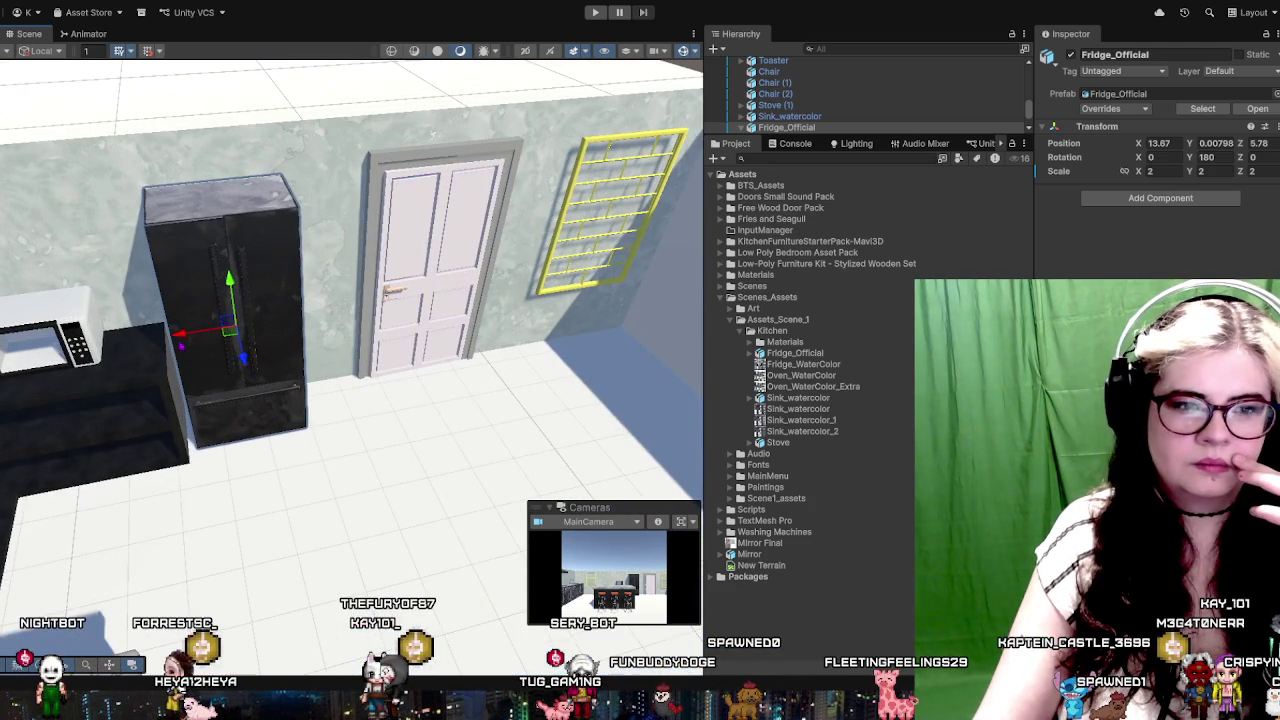
pyautogui.moveTo(181, 345); pyautogui.dragTo(480, 391)
pyautogui.scroll(-2, 184, 344)
pyautogui.scroll(3, 480, 391)
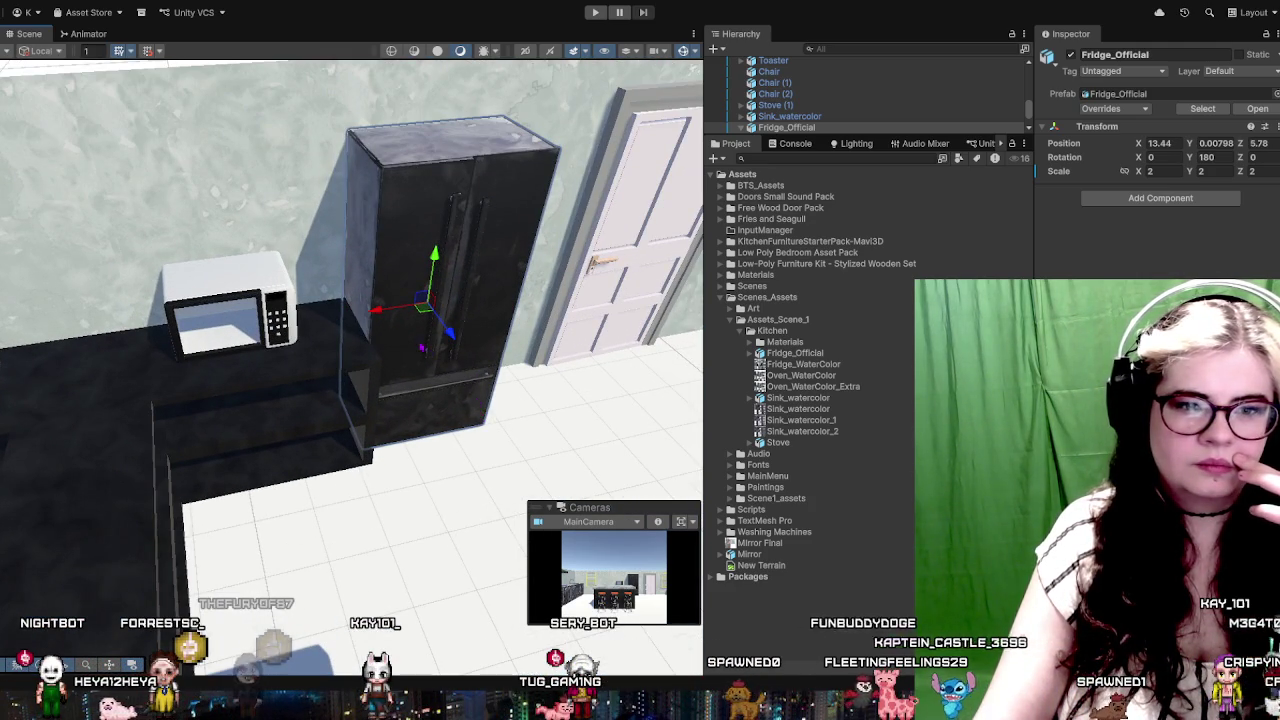
pyautogui.scroll(2, 382, 316)
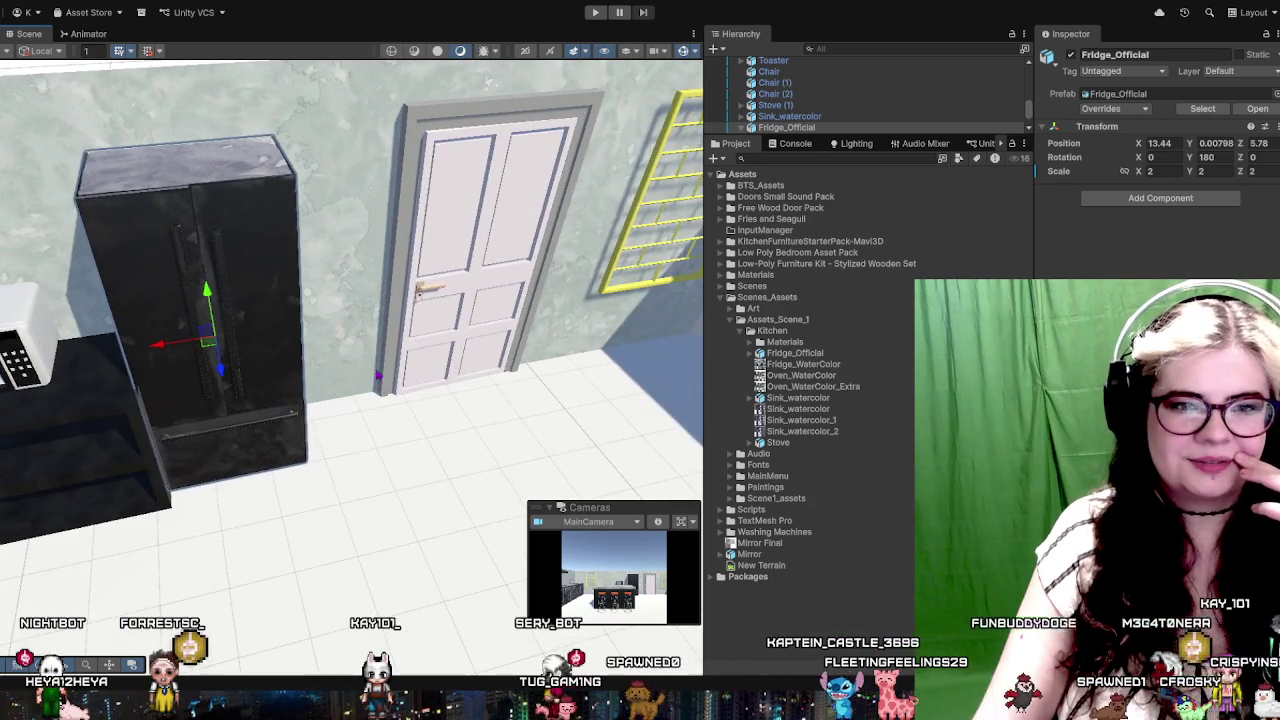
pyautogui.scroll(3, 330, 380)
pyautogui.scroll(2, 316, 434)
pyautogui.click(250, 338)
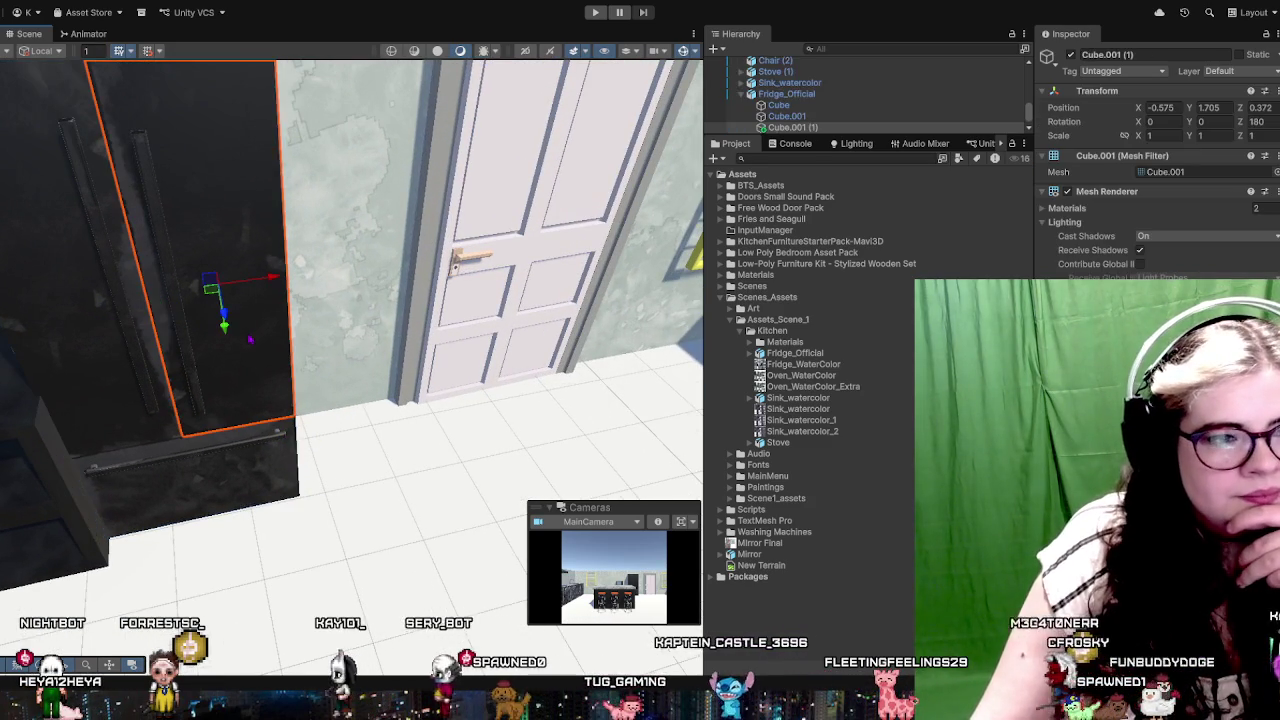
pyautogui.click(421, 484)
pyautogui.scroll(-3, 380, 503)
pyautogui.scroll(-2, 394, 529)
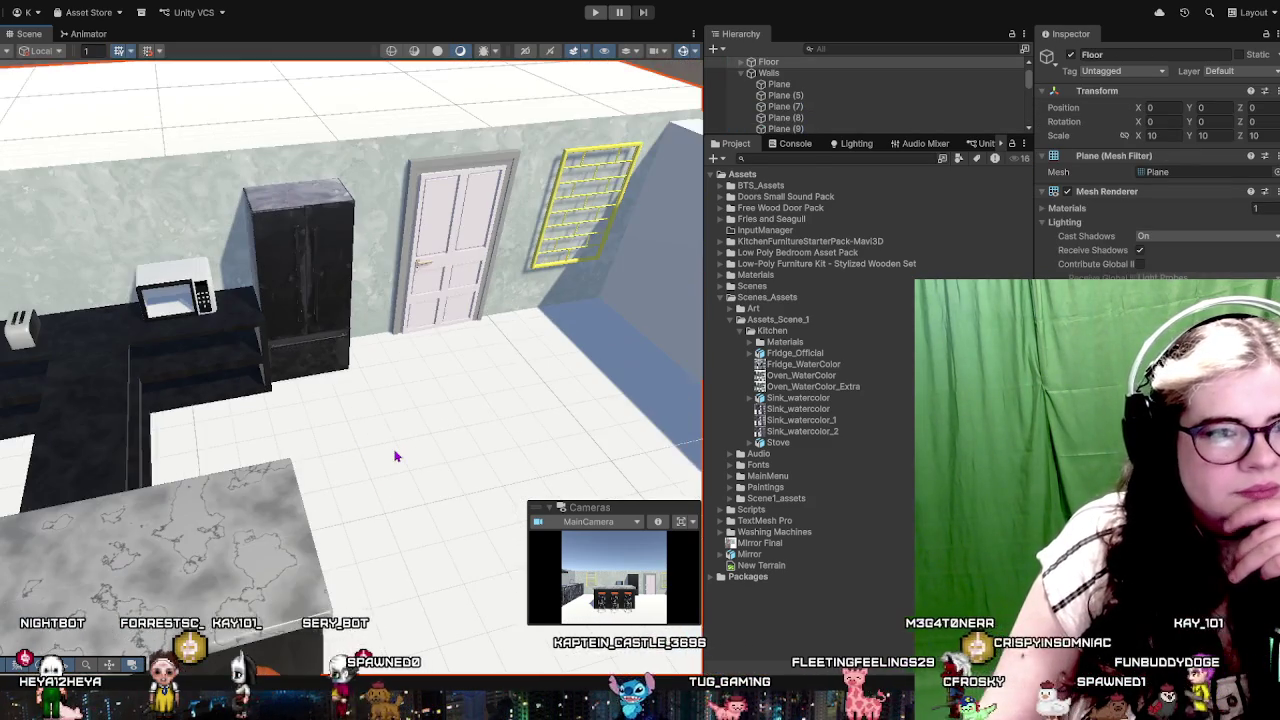
pyautogui.scroll(2, 430, 417)
pyautogui.scroll(2, 430, 417)
pyautogui.scroll(2, 474, 409)
pyautogui.scroll(2, 443, 480)
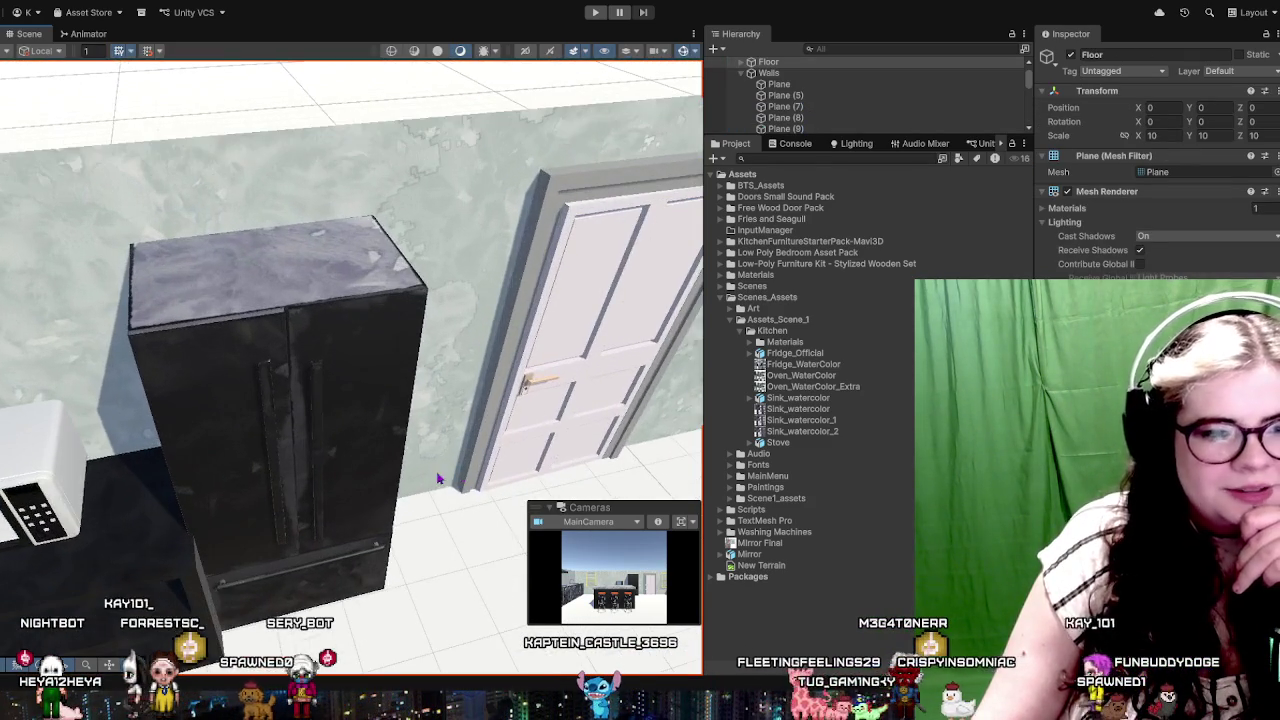
pyautogui.scroll(1, 430, 484)
pyautogui.scroll(2, 430, 484)
pyautogui.scroll(2, 395, 360)
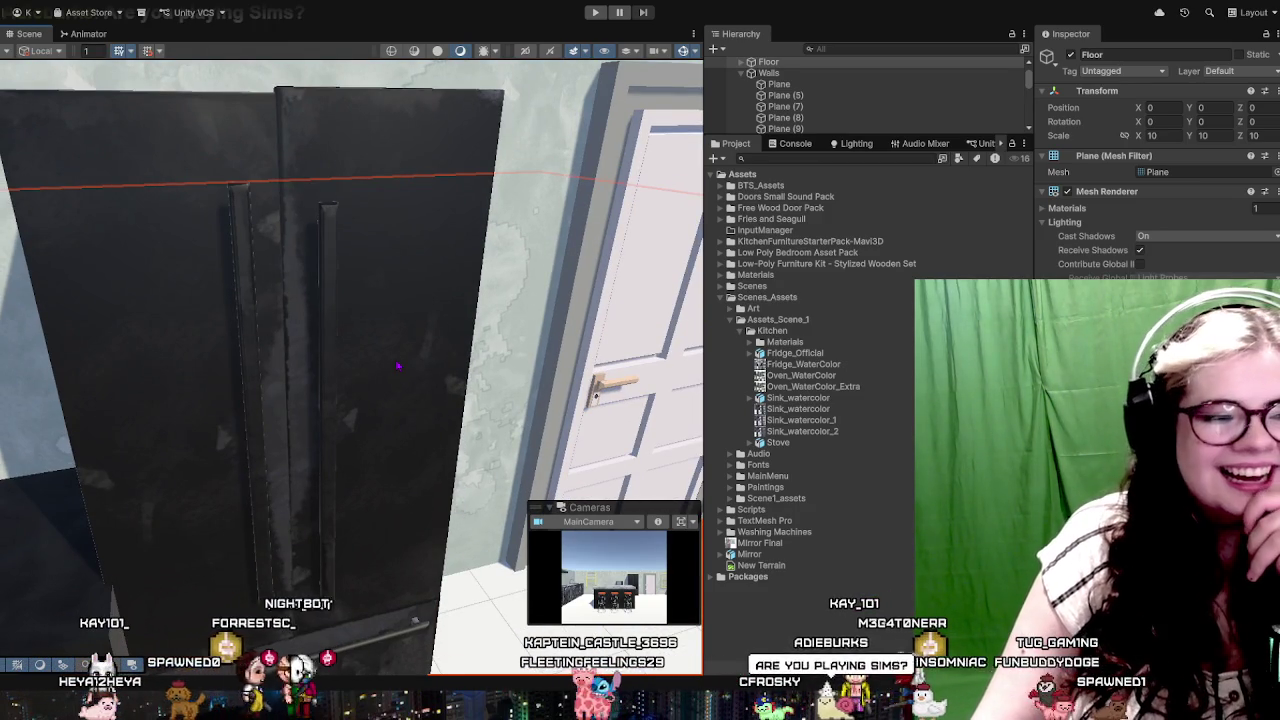
pyautogui.scroll(-2, 398, 366)
pyautogui.scroll(-2, 390, 366)
pyautogui.moveTo(422, 355); pyautogui.dragTo(361, 272)
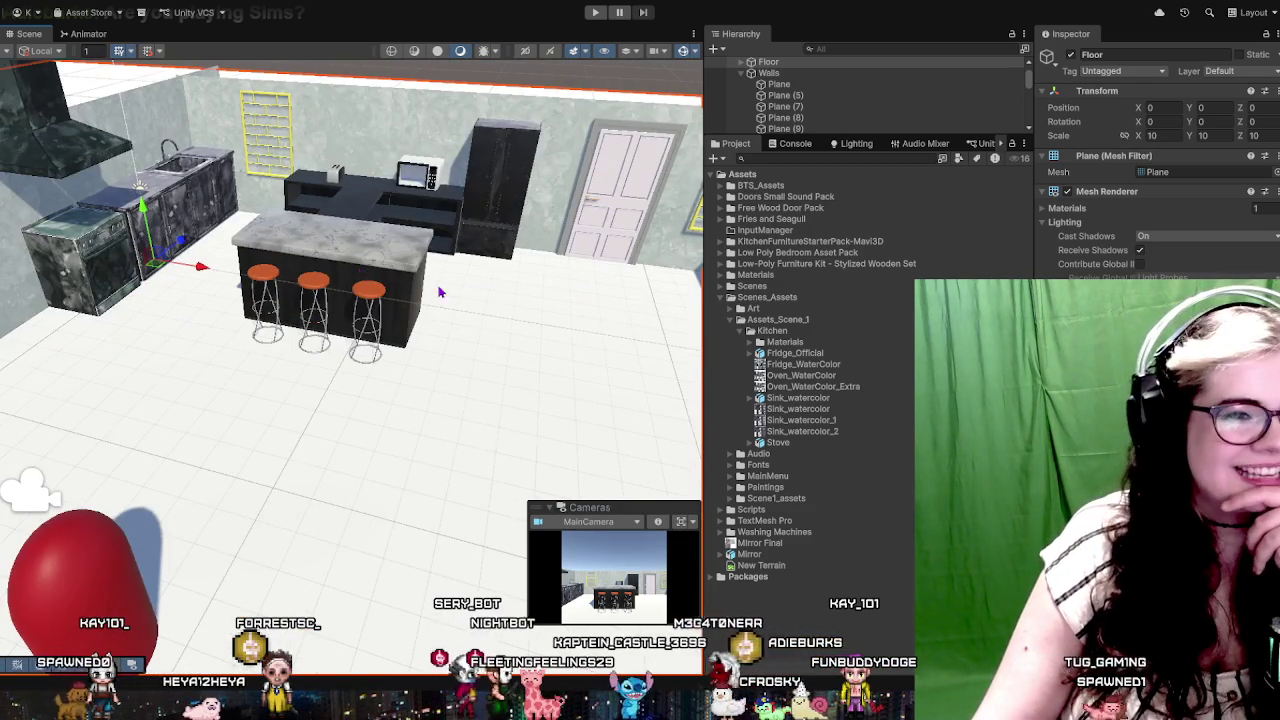
pyautogui.moveTo(440, 292)
pyautogui.mouseDown()
pyautogui.moveTo(343, 358)
pyautogui.moveTo(325, 302)
pyautogui.moveTo(403, 388)
pyautogui.moveTo(512, 426)
pyautogui.moveTo(259, 393)
pyautogui.mouseUp()
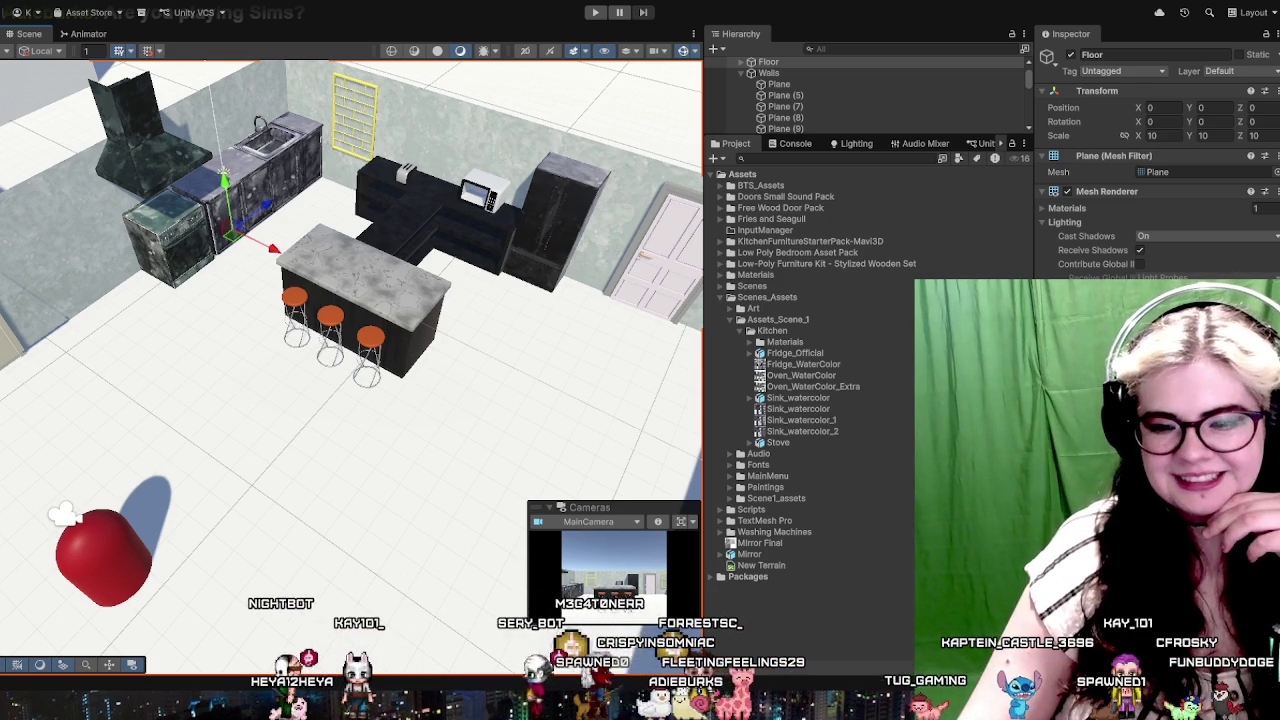
pyautogui.moveTo(620, 235); pyautogui.dragTo(650, 290)
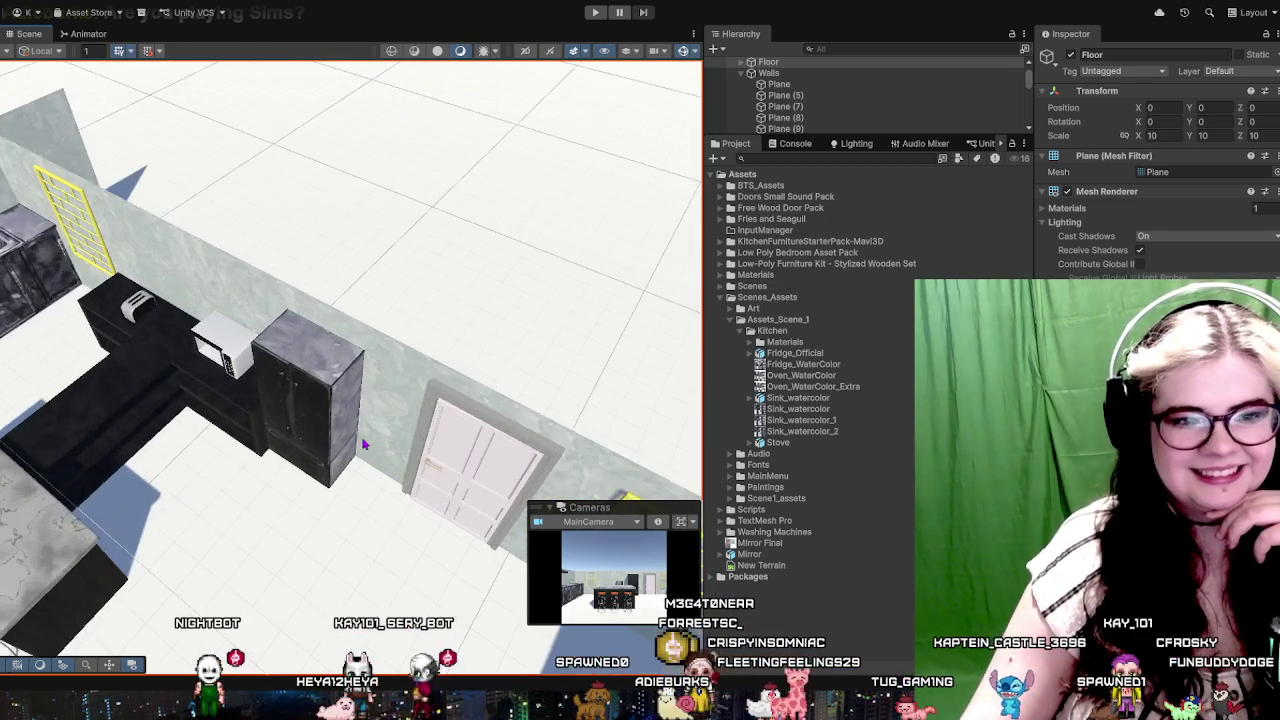
pyautogui.scroll(-4, 650, 290)
pyautogui.scroll(-4, 600, 310)
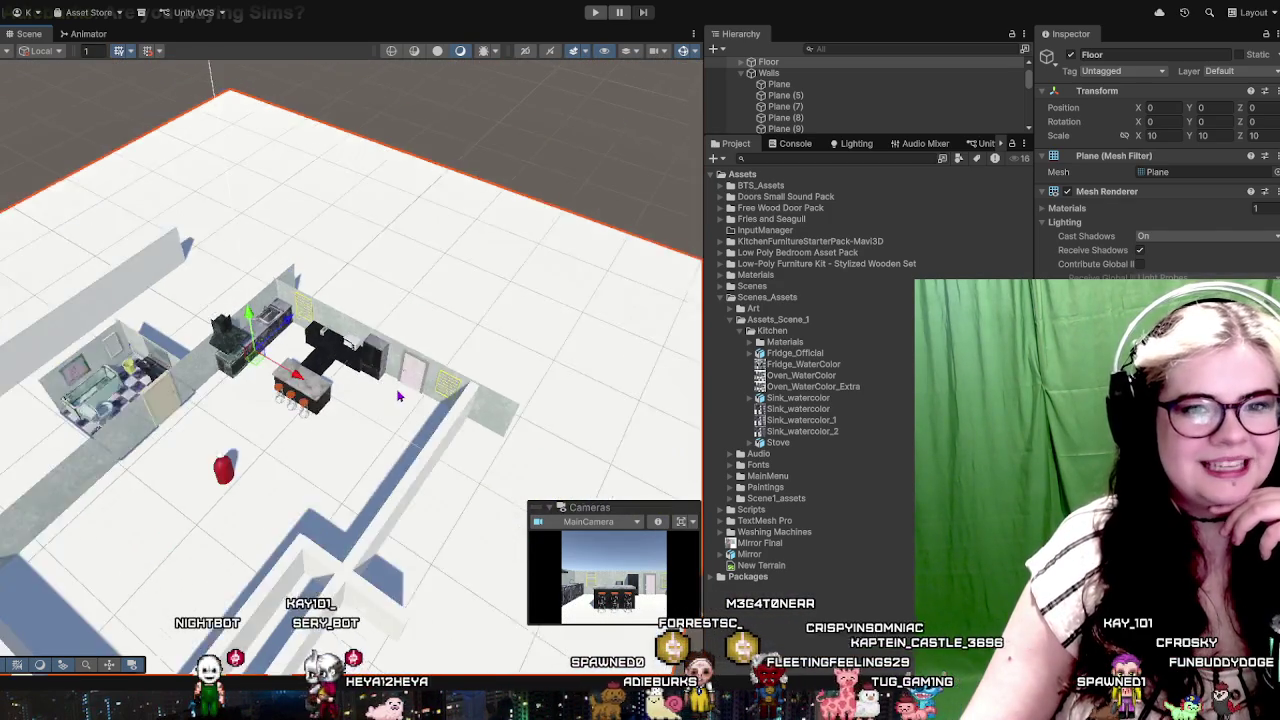
pyautogui.scroll(-3, 520, 340)
pyautogui.scroll(2, 441, 367)
pyautogui.scroll(2, 420, 365)
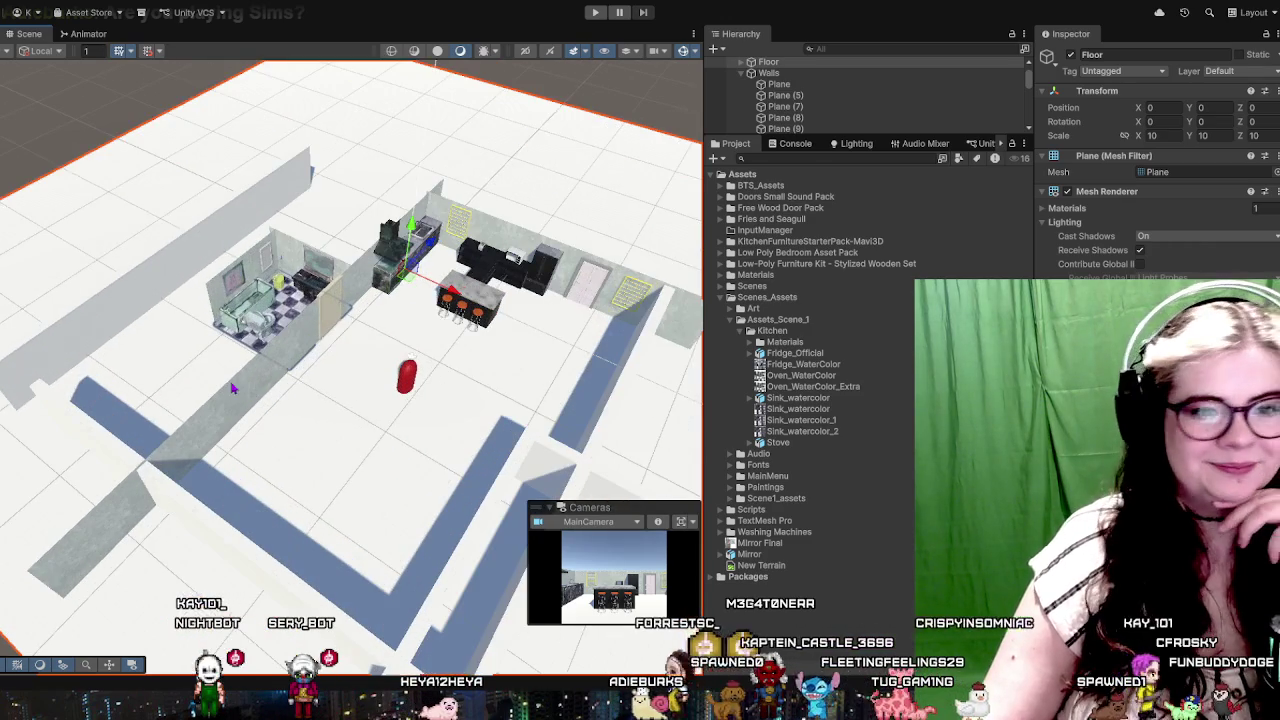
pyautogui.scroll(2, 380, 362)
pyautogui.scroll(2, 333, 358)
pyautogui.moveTo(333, 358); pyautogui.dragTo(463, 307)
pyautogui.scroll(-3, 463, 307)
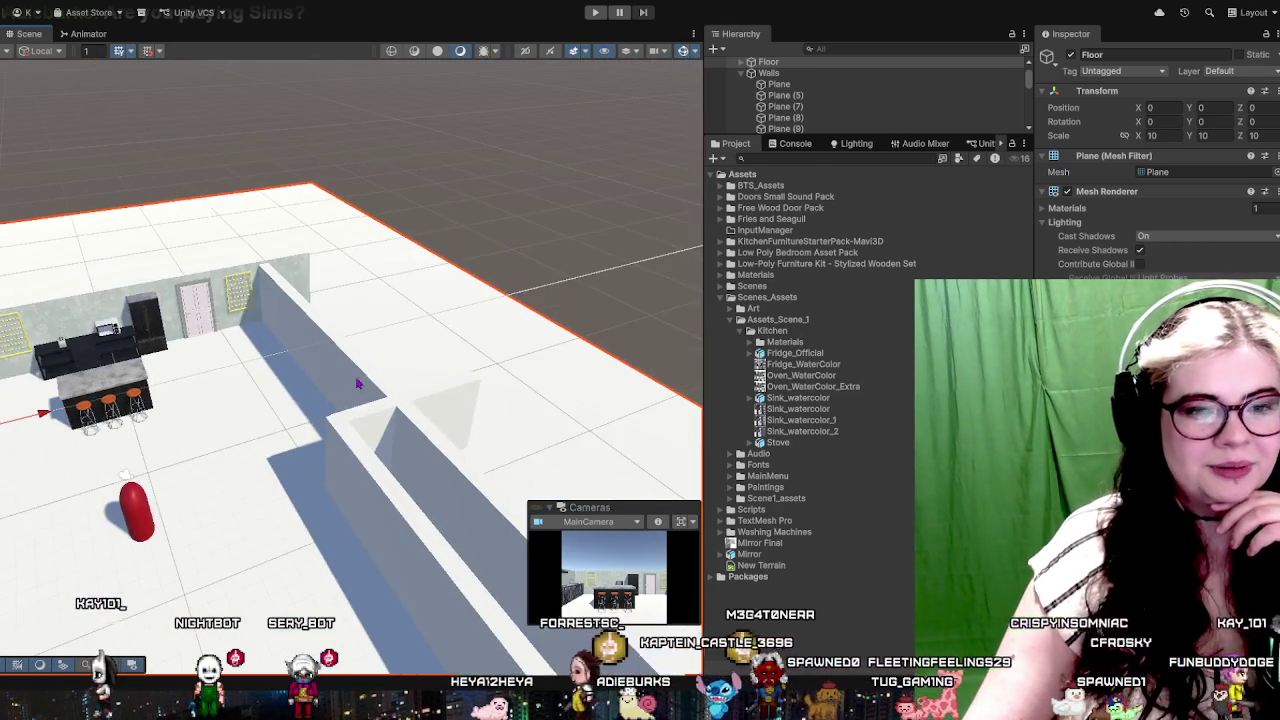
pyautogui.scroll(3, 463, 307)
pyautogui.scroll(2, 470, 295)
pyautogui.scroll(3, 314, 363)
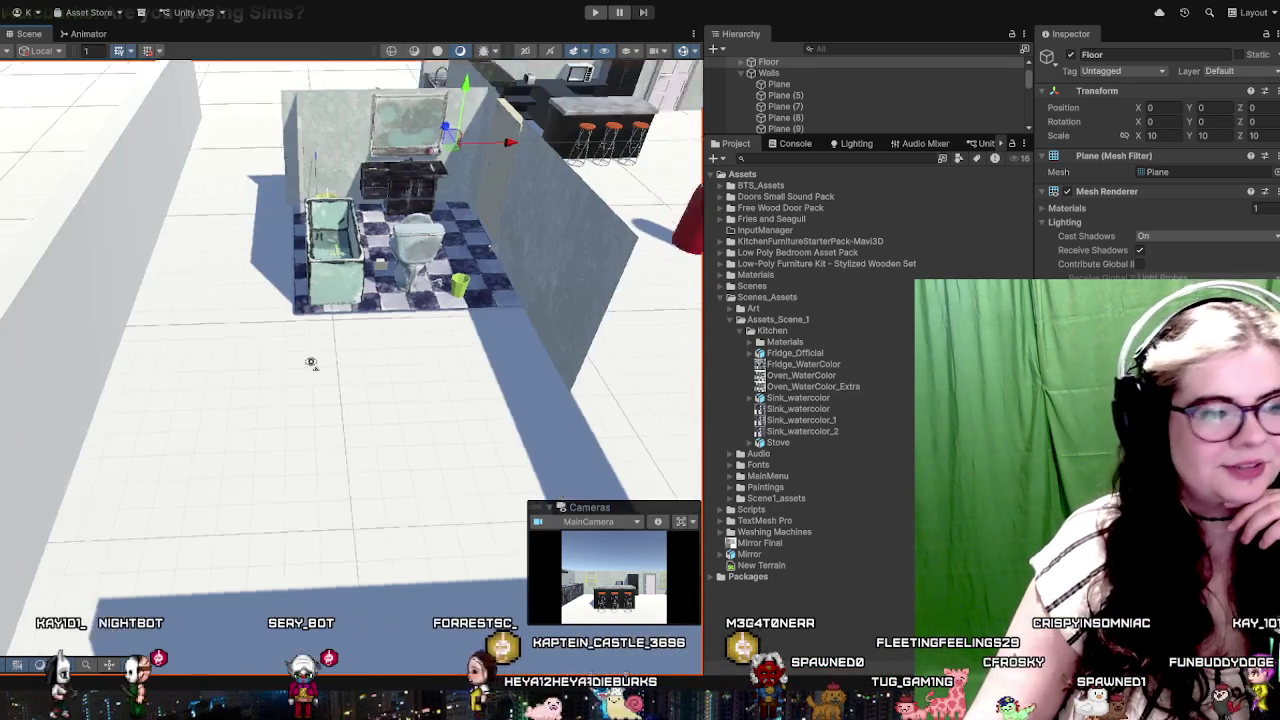
pyautogui.scroll(1, 346, 346)
pyautogui.scroll(2, 209, 423)
pyautogui.moveTo(211, 425); pyautogui.dragTo(268, 355)
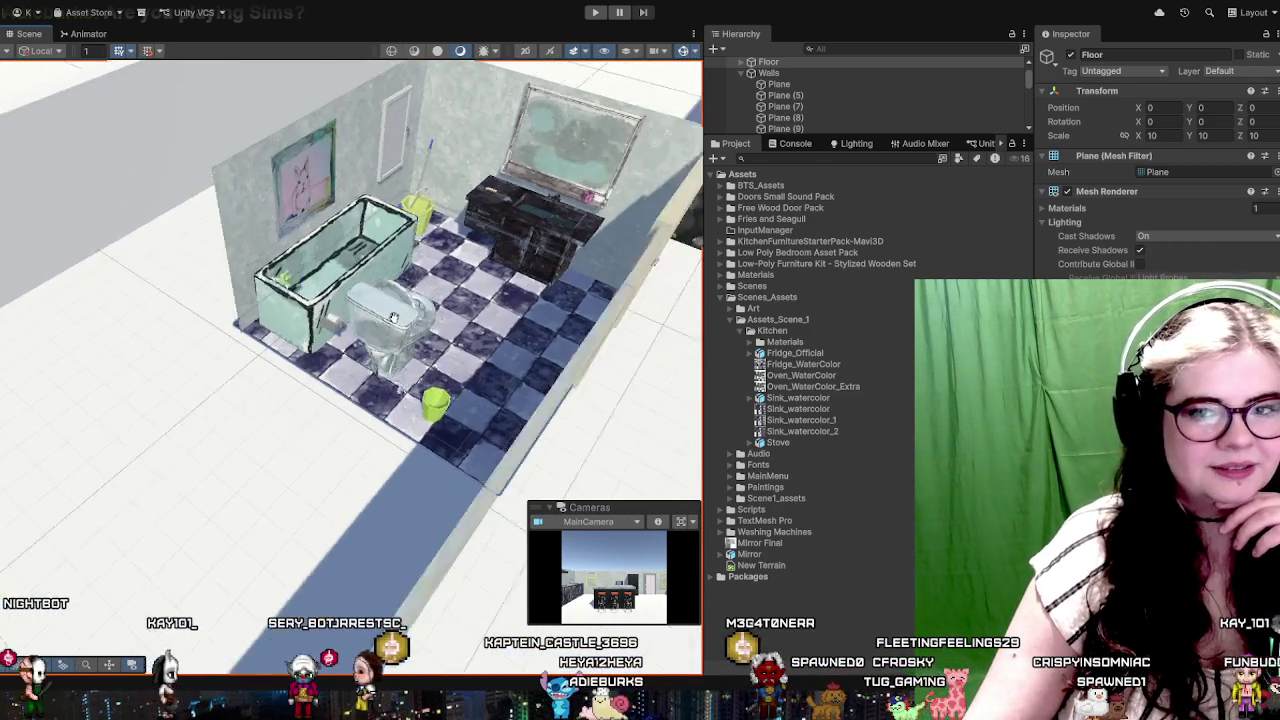
pyautogui.moveTo(443, 354)
pyautogui.mouseDown()
pyautogui.moveTo(251, 270)
pyautogui.moveTo(308, 291)
pyautogui.moveTo(316, 282)
pyautogui.mouseUp()
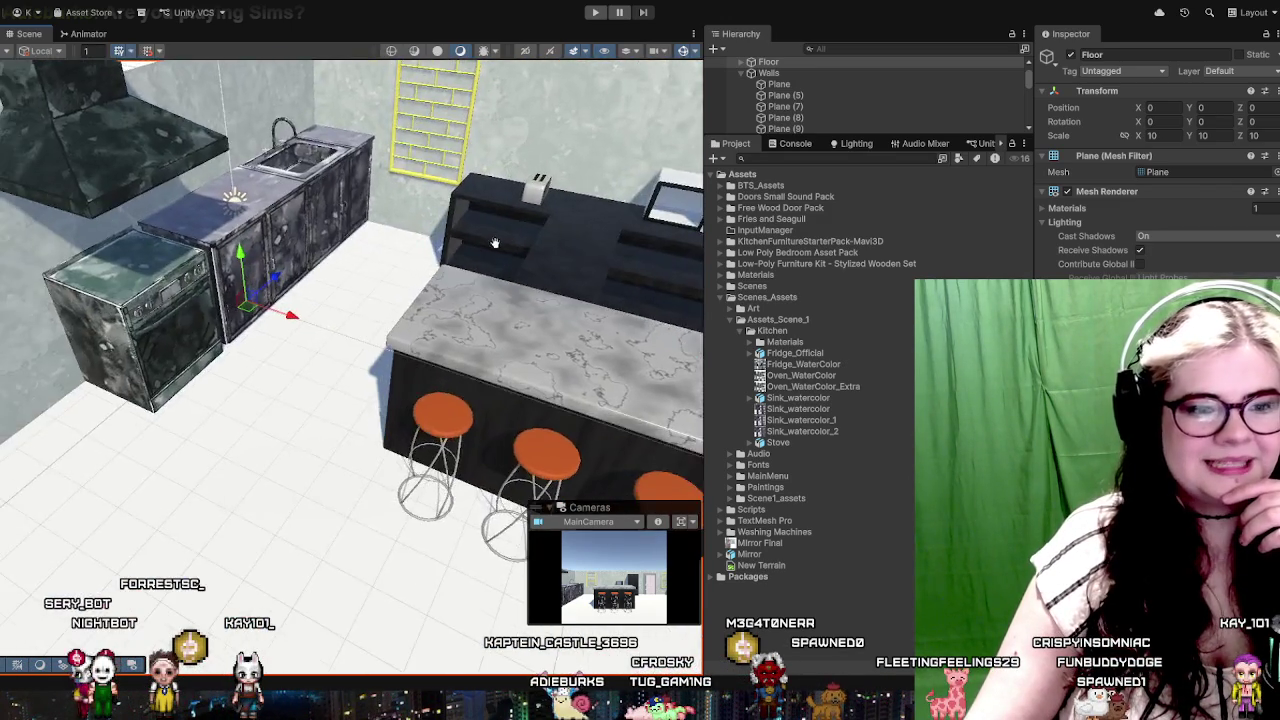
pyautogui.click(578, 322)
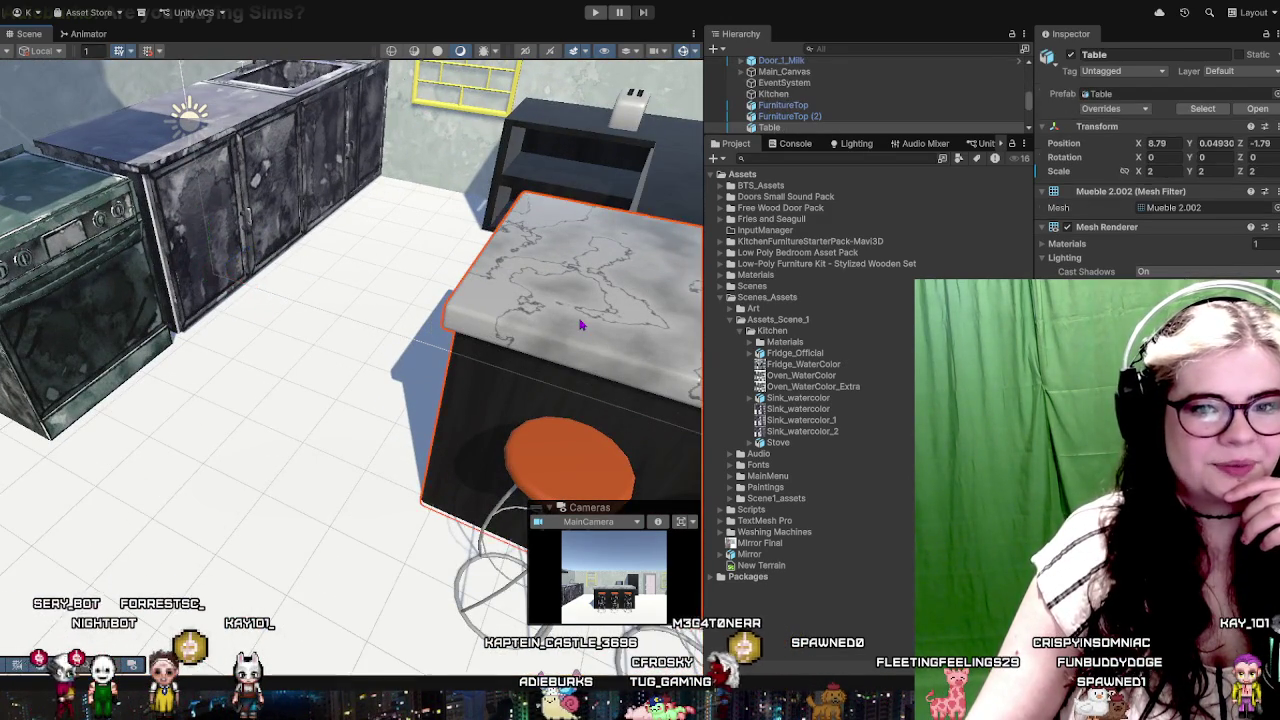
pyautogui.moveTo(578, 322)
pyautogui.mouseDown()
pyautogui.moveTo(353, 345)
pyautogui.moveTo(407, 320)
pyautogui.mouseUp()
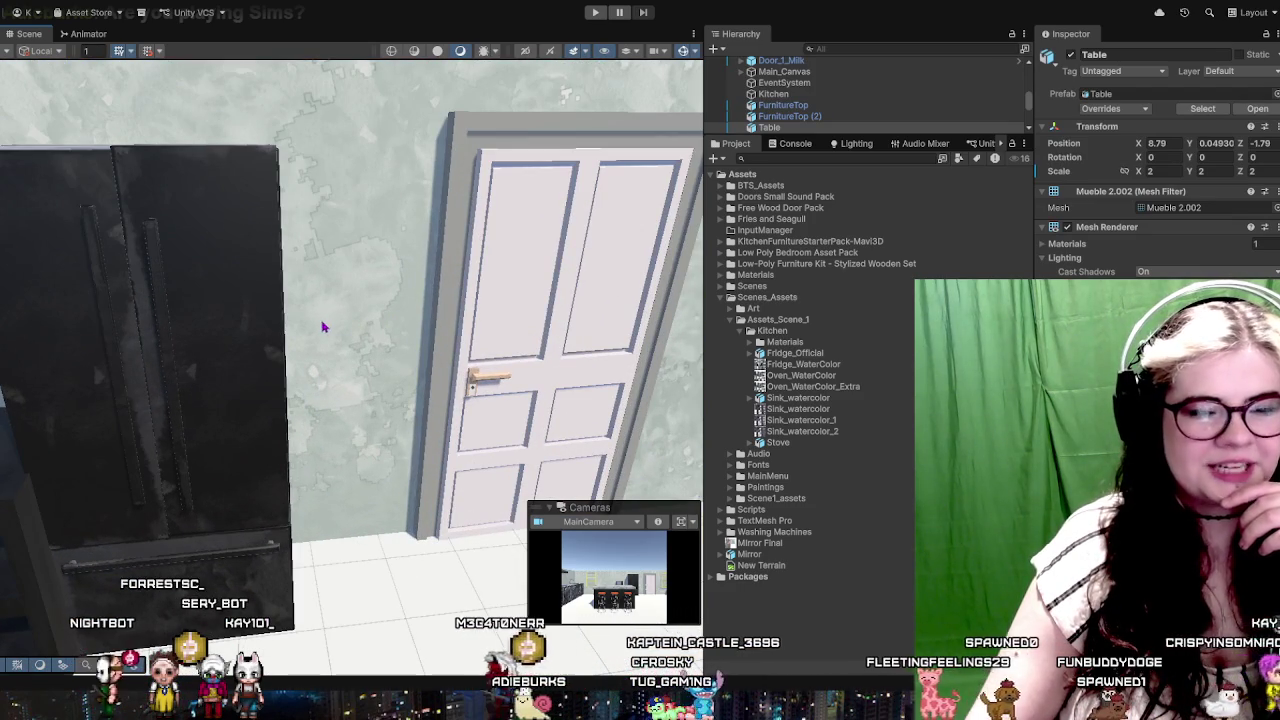
pyautogui.moveTo(322, 326); pyautogui.dragTo(214, 237)
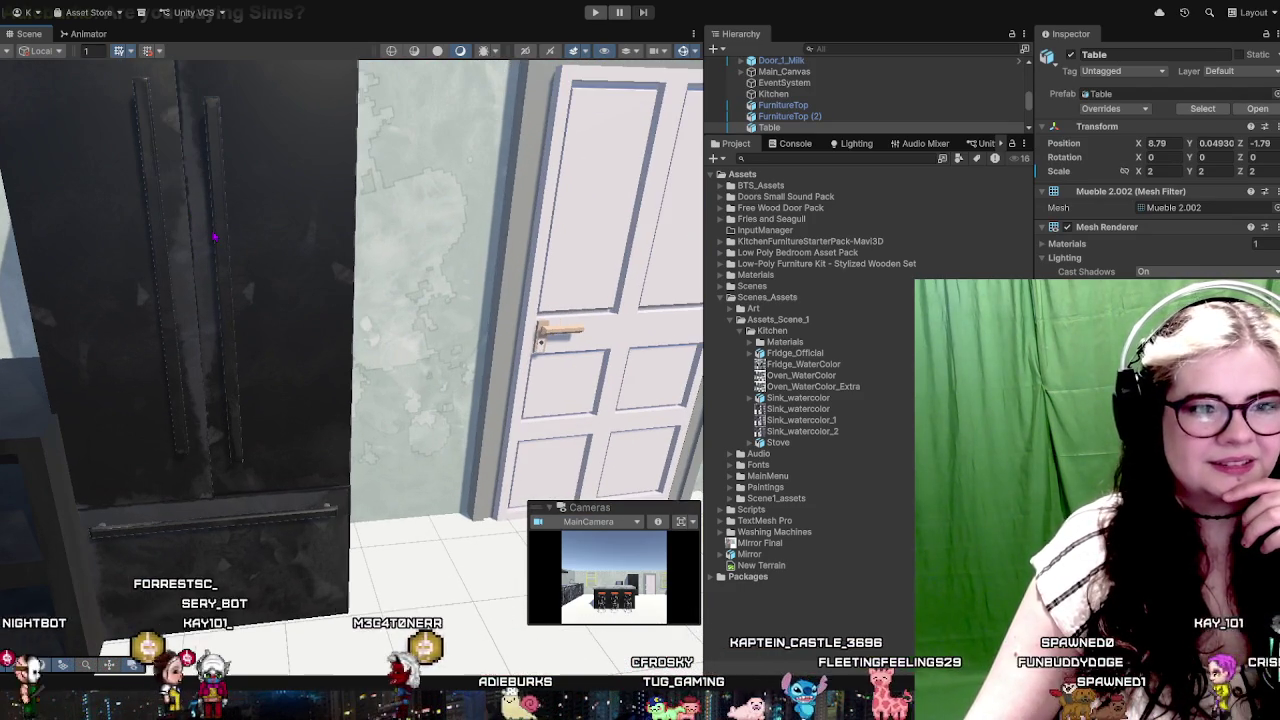
pyautogui.scroll(-3, 239, 228)
pyautogui.scroll(-2, 252, 224)
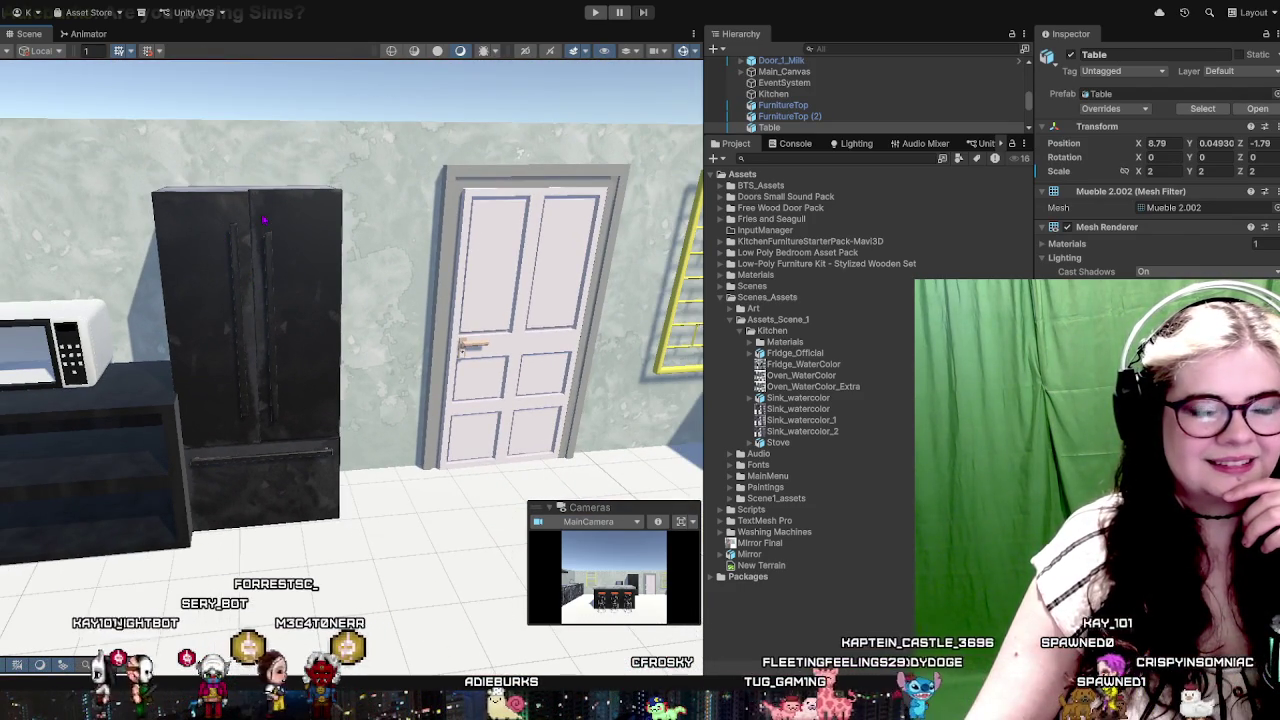
pyautogui.click(264, 220)
pyautogui.scroll(2, 297, 214)
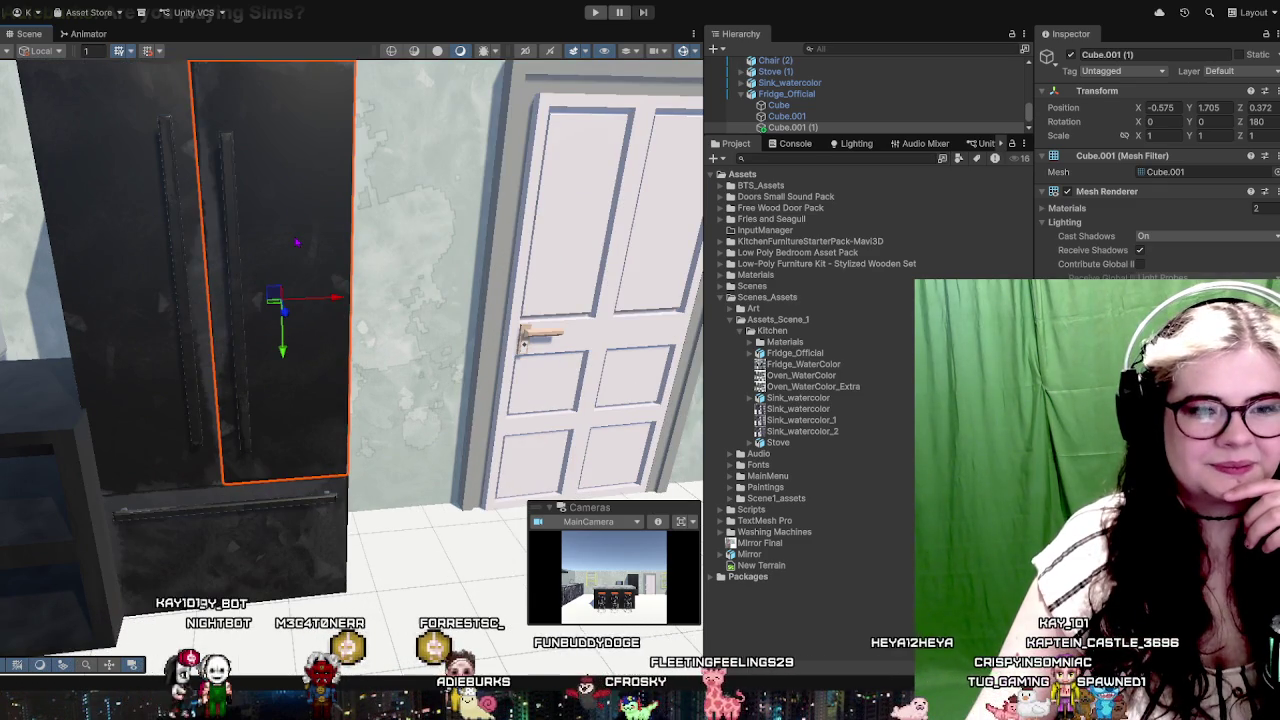
pyautogui.scroll(-3, 433, 281)
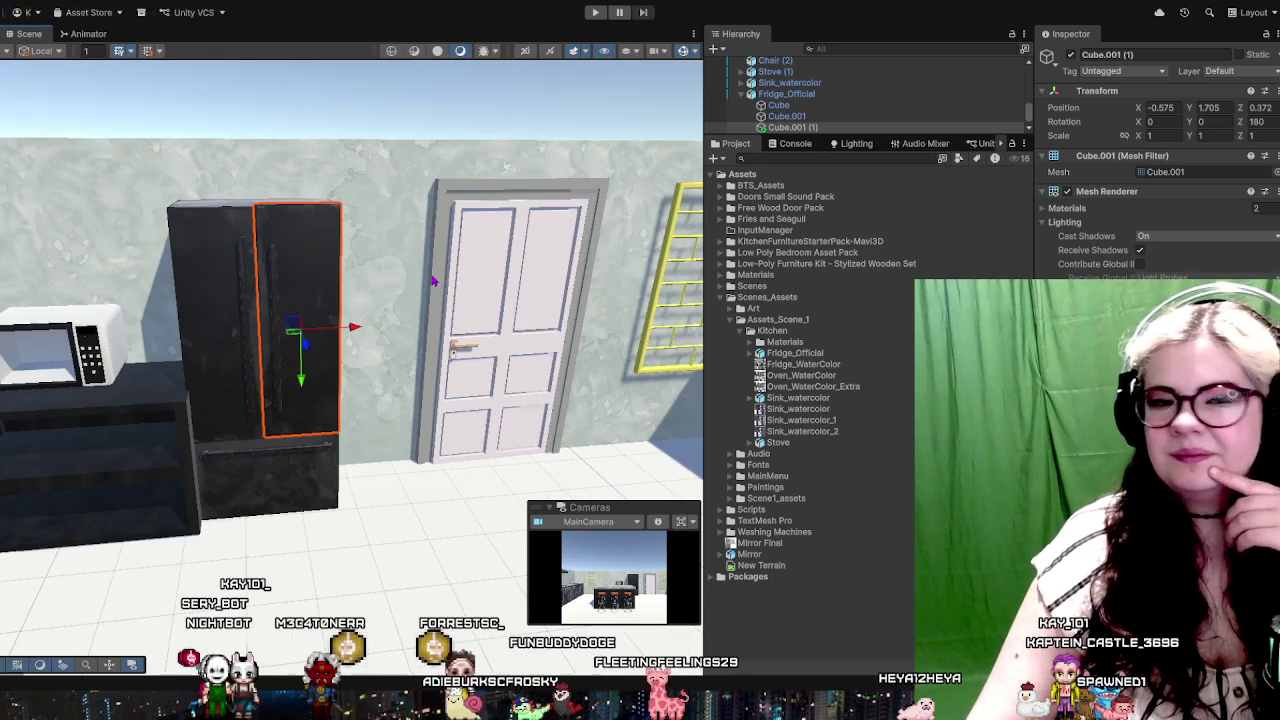
pyautogui.click(418, 515)
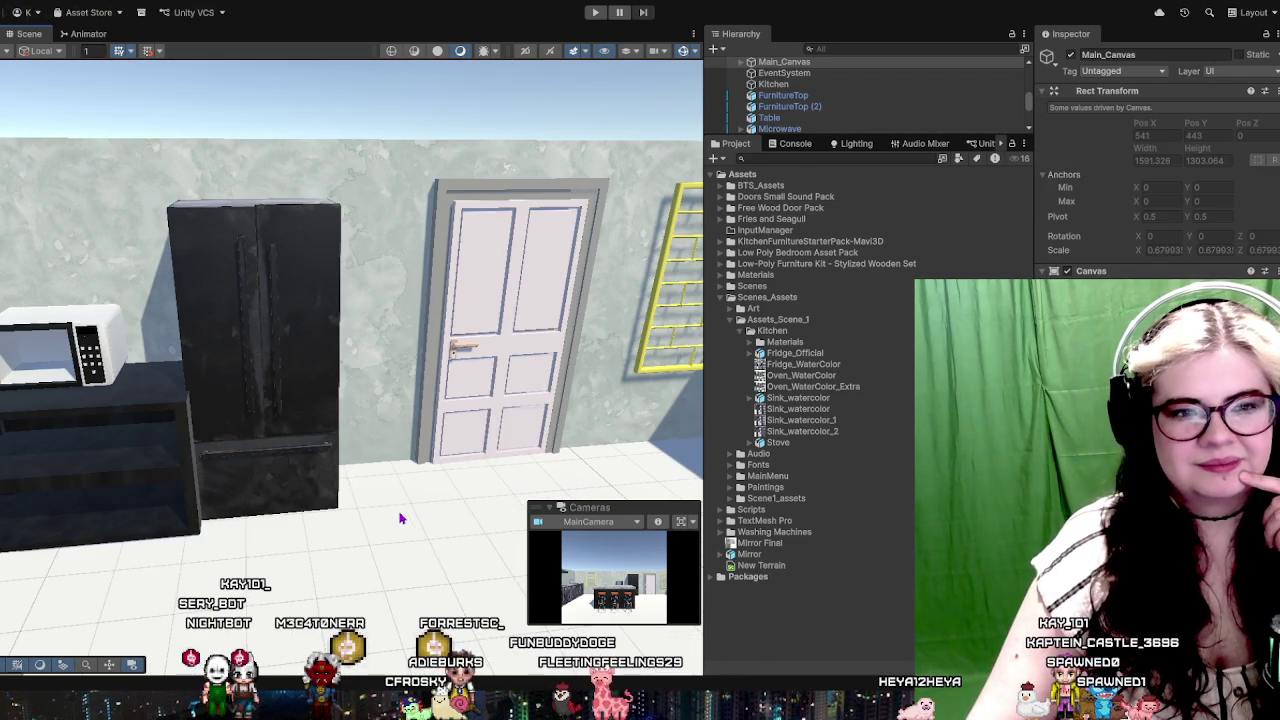
pyautogui.scroll(3, 400, 518)
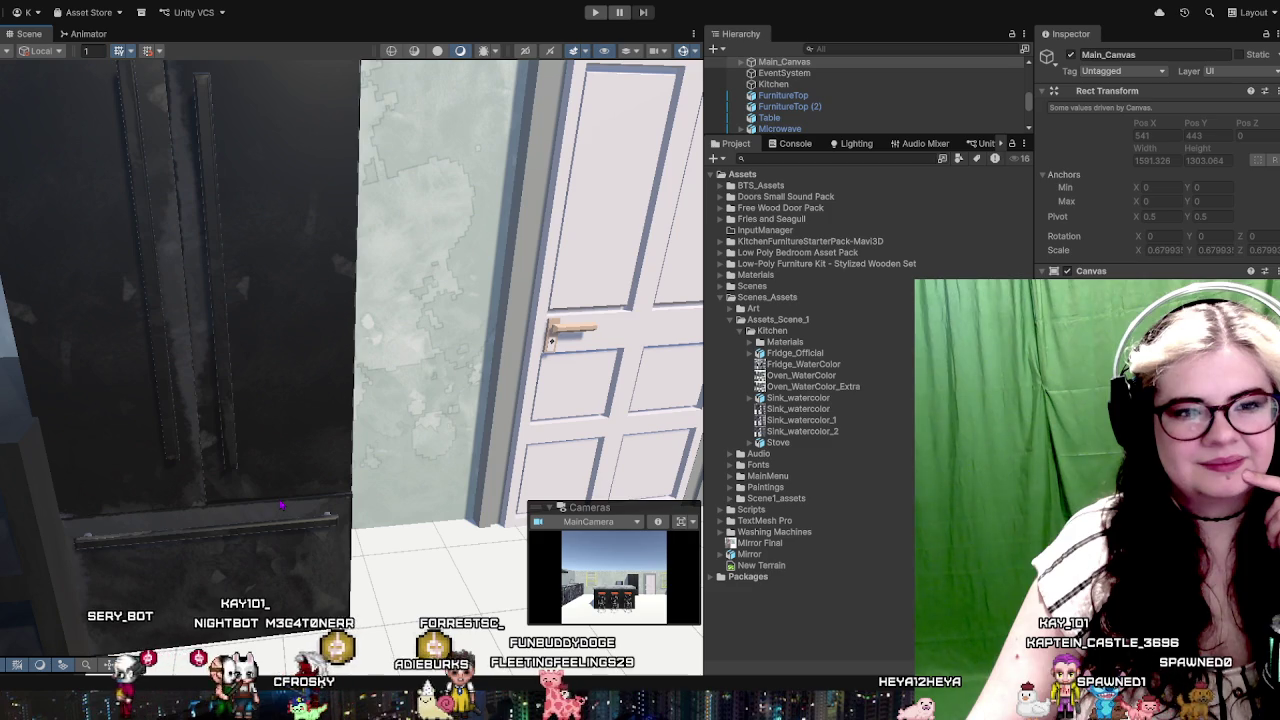
pyautogui.scroll(-3, 282, 506)
pyautogui.scroll(-3, 303, 474)
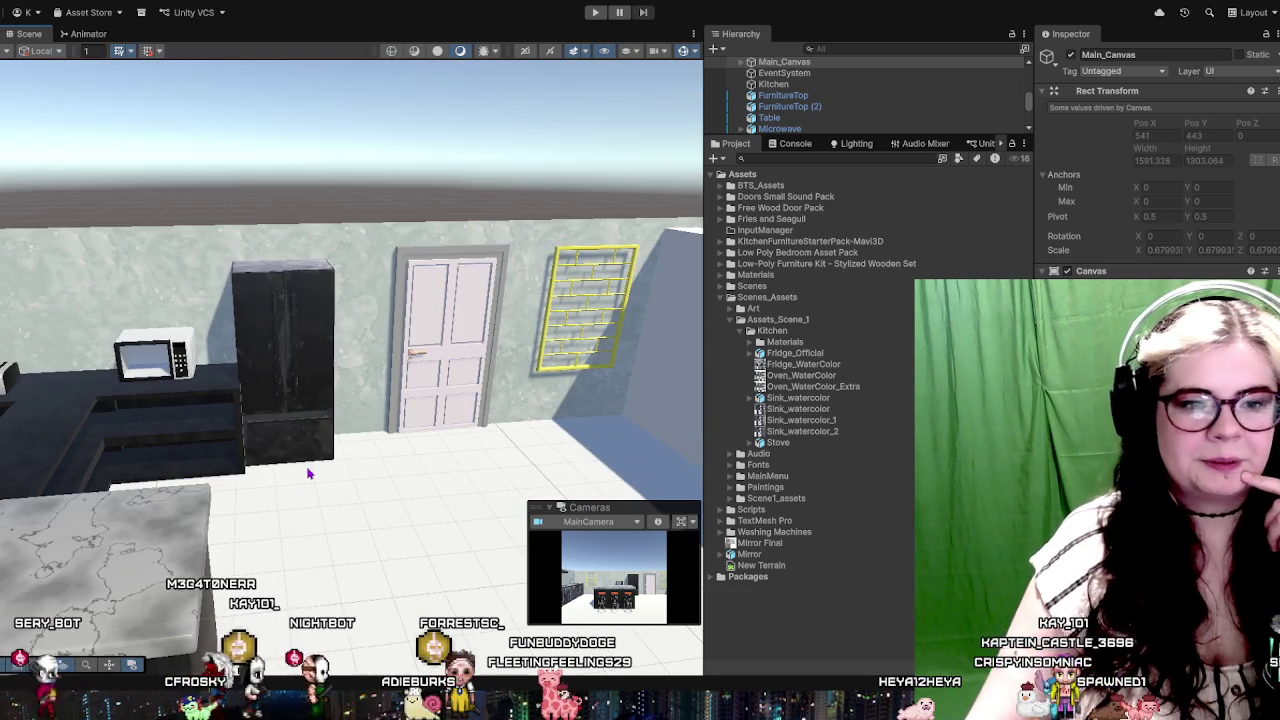